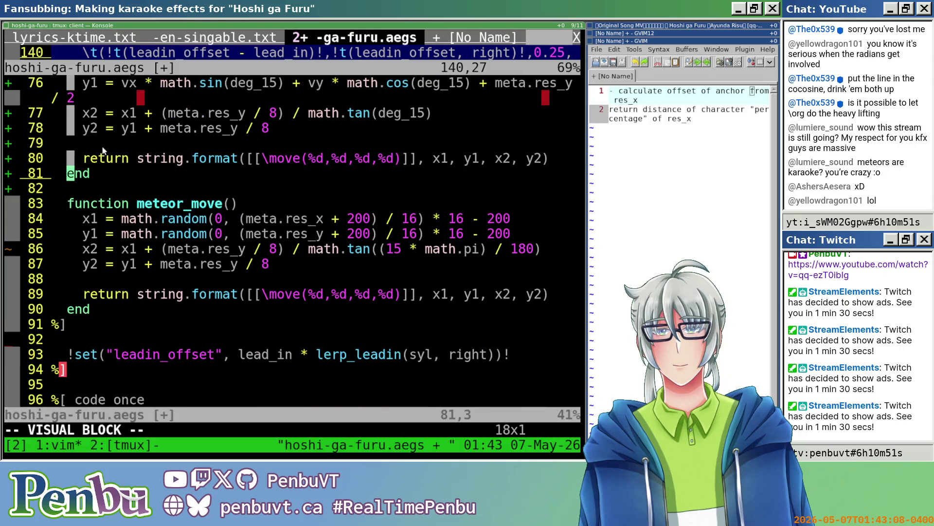
- Comment out the older meteor_move draft on lines 64–73 with -- and save hoshi-ga-furu.aegs
type("I--")
key("Escape")
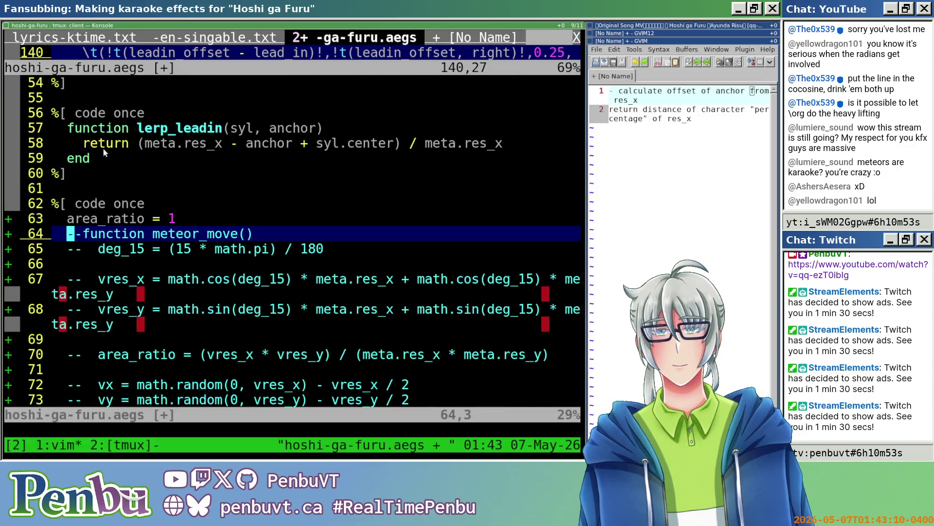
scroll(103, 147, "down", 8)
type(":w")
key("Return")
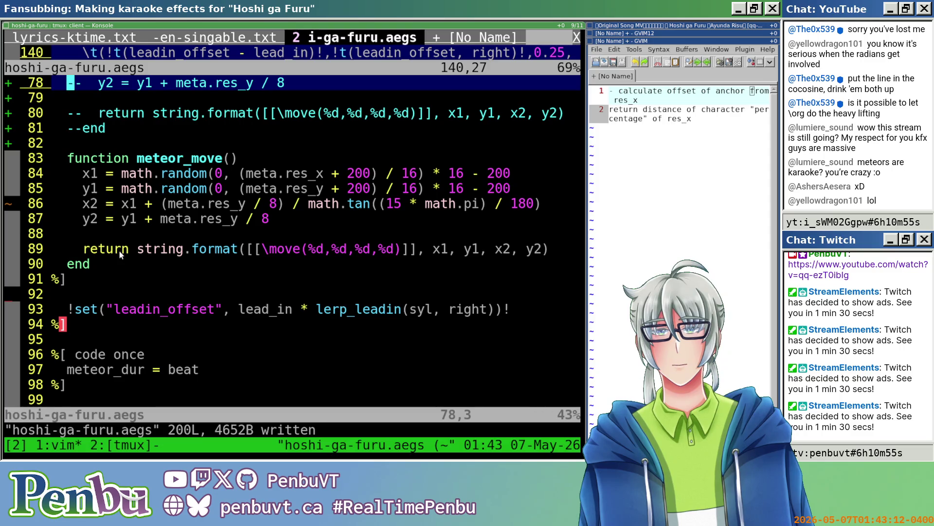
key("alt+Tab")
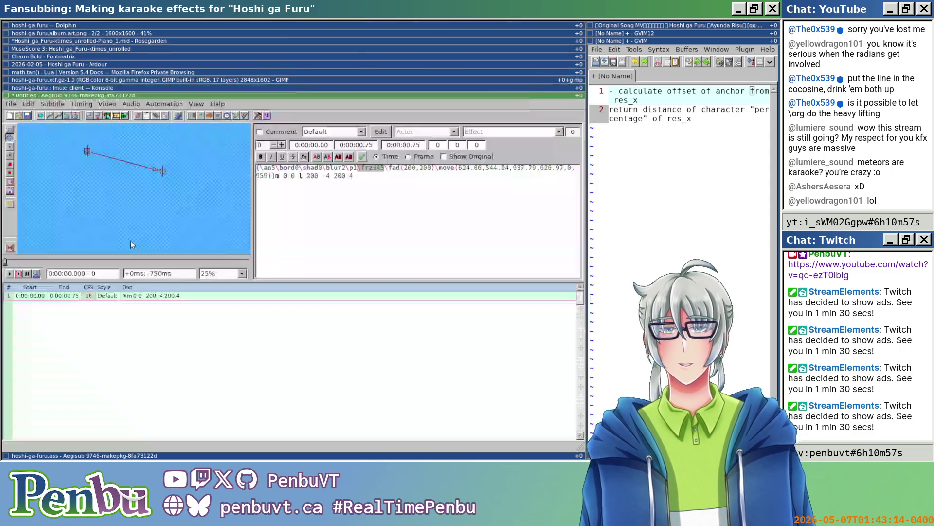
- Preview the meteor karaoke in hoshi-ga-furu.ass starting from grid row 78
key("alt+Tab")
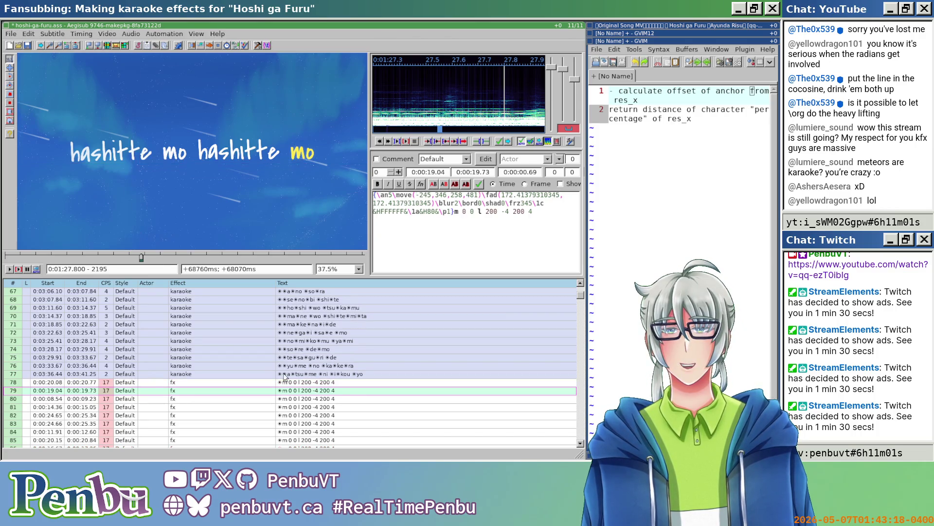
left_click(323, 383)
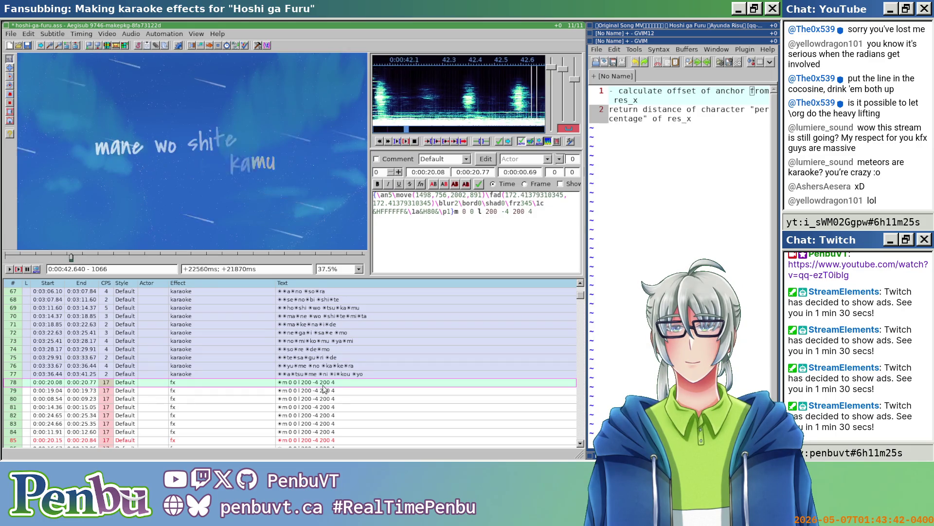
key("alt+Tab")
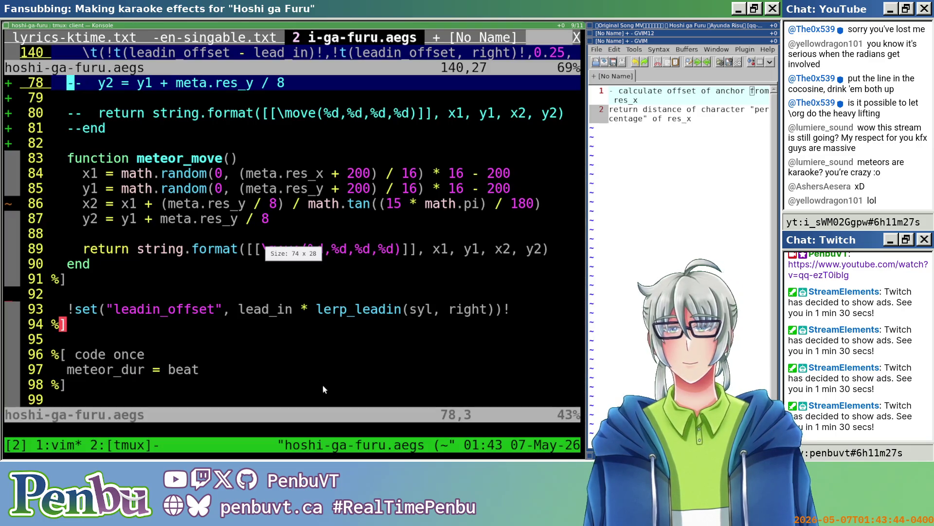
- Undo the earlier commenting, then comment out lines 83–90 with -- and save
key("u")
scroll(215, 312, "down", 7)
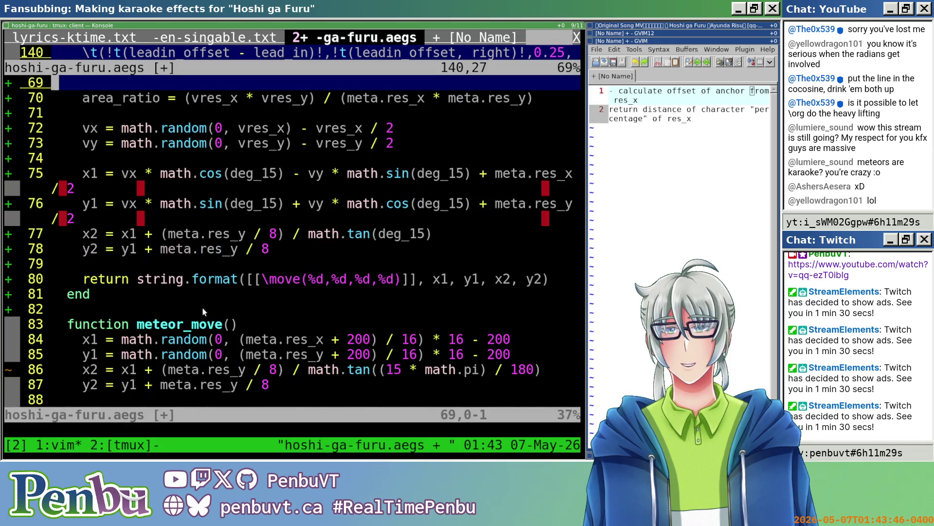
key("8")
key("j")
key("ctrl+v")
key("j")
key("j")
key("j")
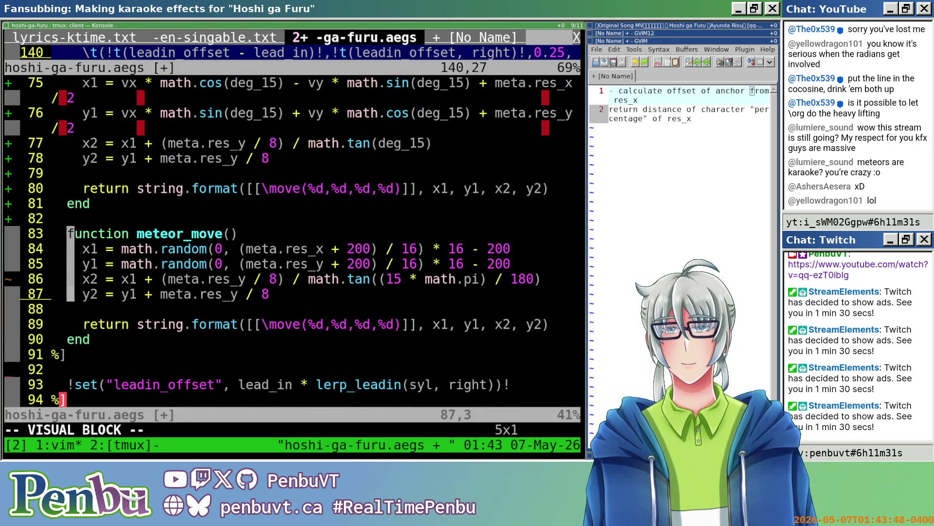
key("shift+i")
type("--")
key("Escape")
type(":w")
key("Return")
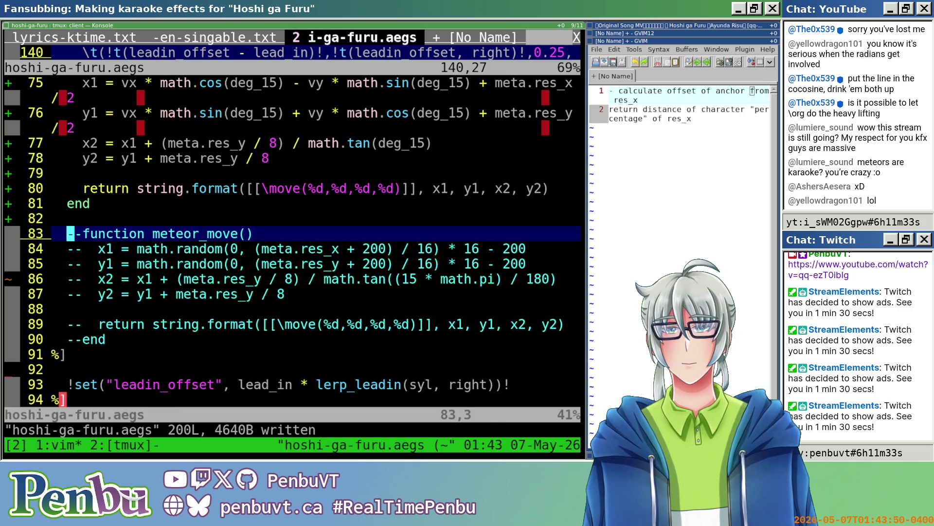
key("alt+Tab")
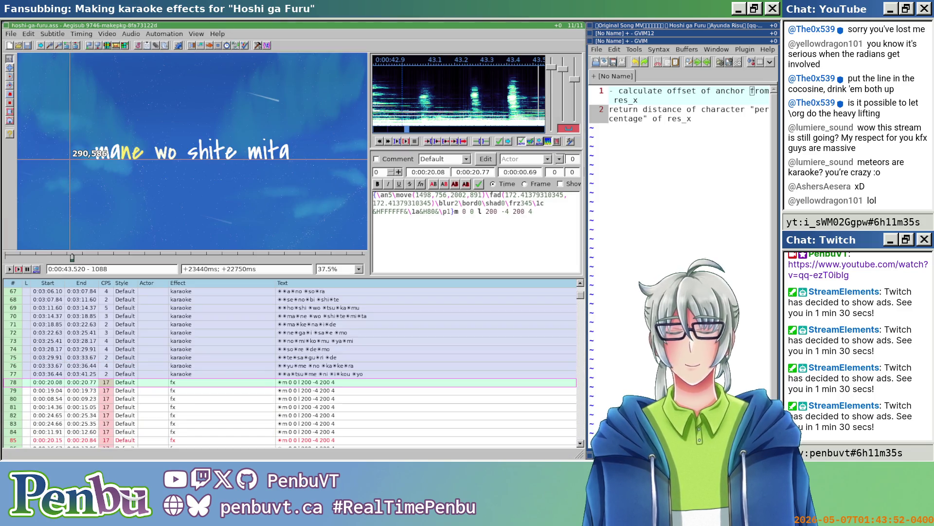
- Run the 0x539 Templater twice on hoshi-ga-furu.ass, closing its progress window each time
key("ctrl+t")
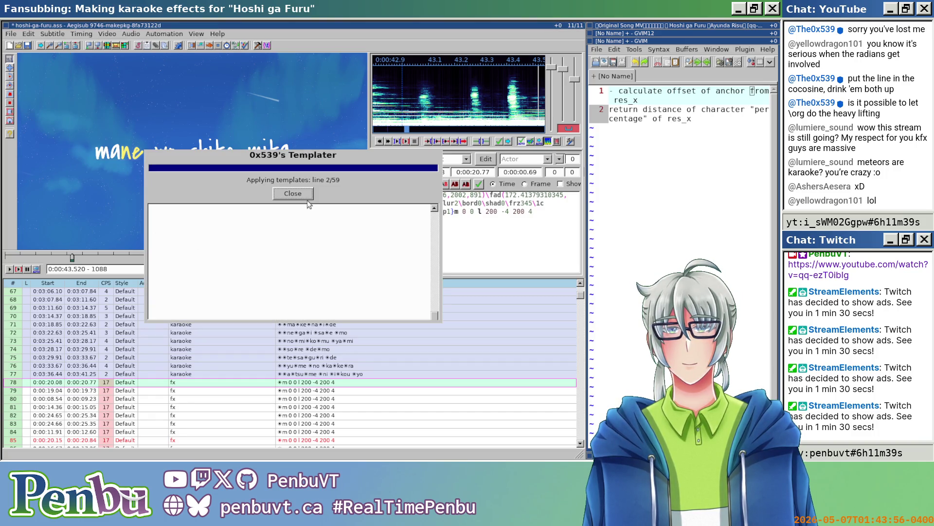
left_click(307, 198)
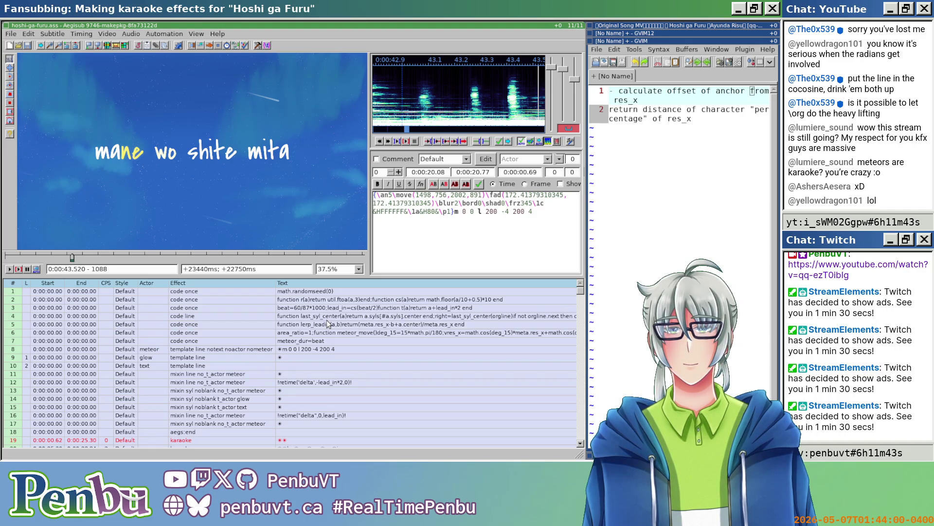
key("ctrl+t")
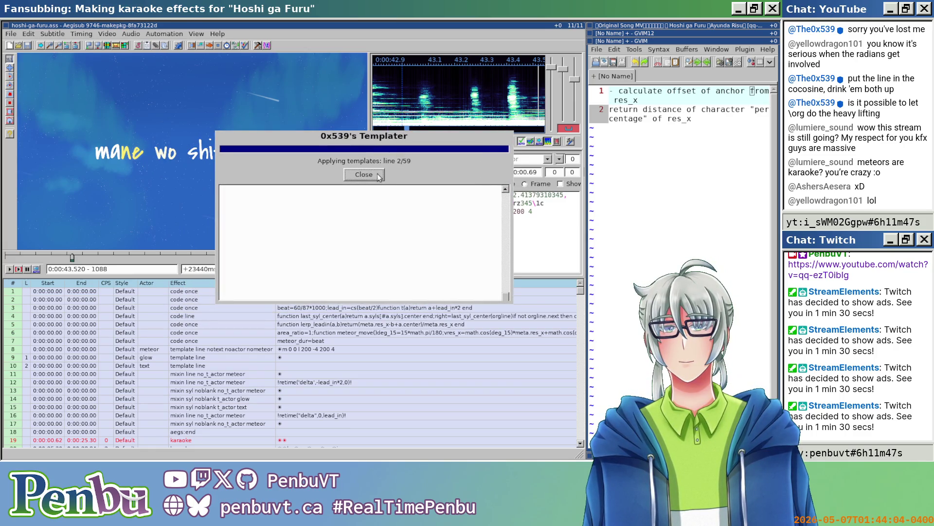
left_click(377, 173)
- Look over the script in Vim, then return to Aegisub
key("alt+Tab")
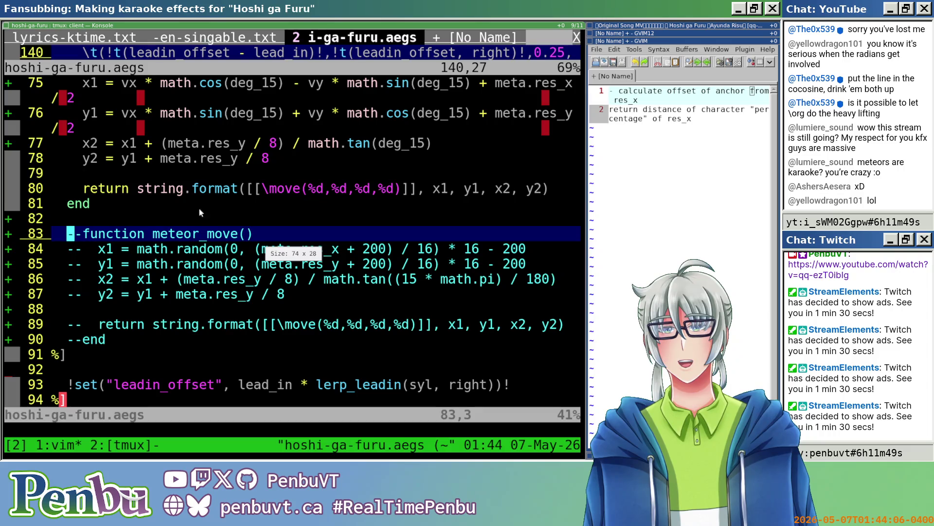
scroll(115, 236, "up", 7)
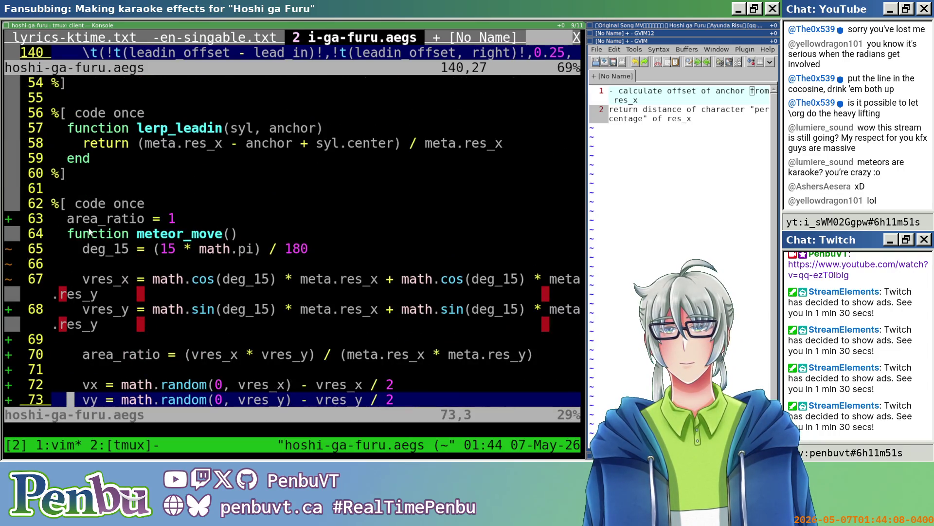
scroll(76, 224, "down", 8)
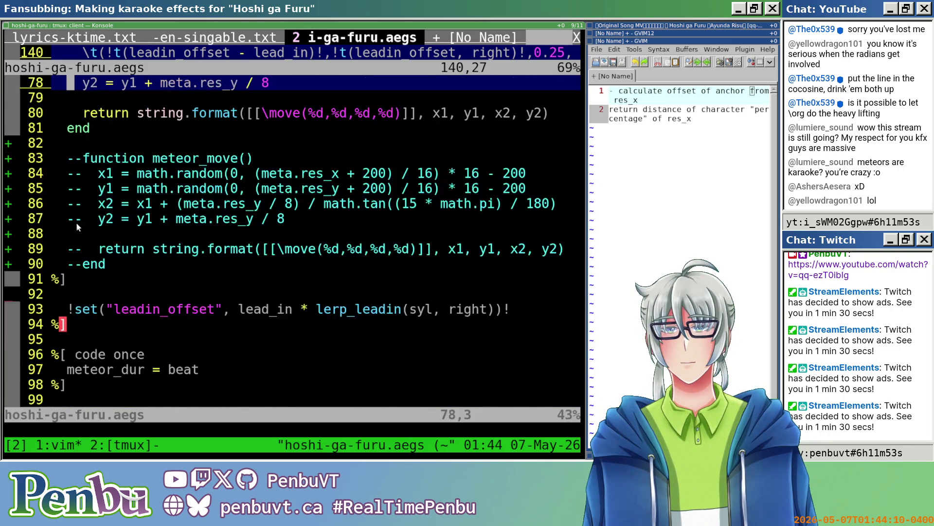
scroll(76, 222, "down", 2)
key("alt+Tab")
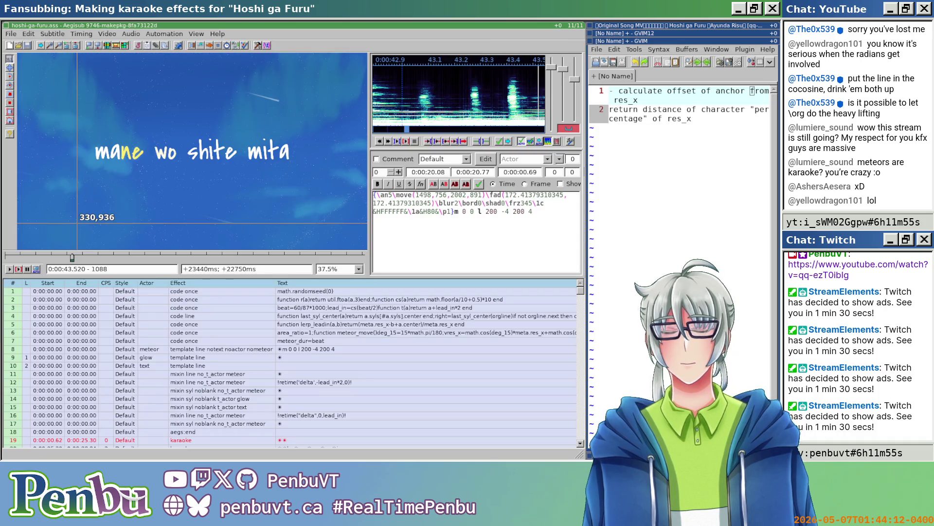
- Rerun the templater and read the error about arithmetic on the nil global 'leadin_offset'
key("ctrl+shift+t")
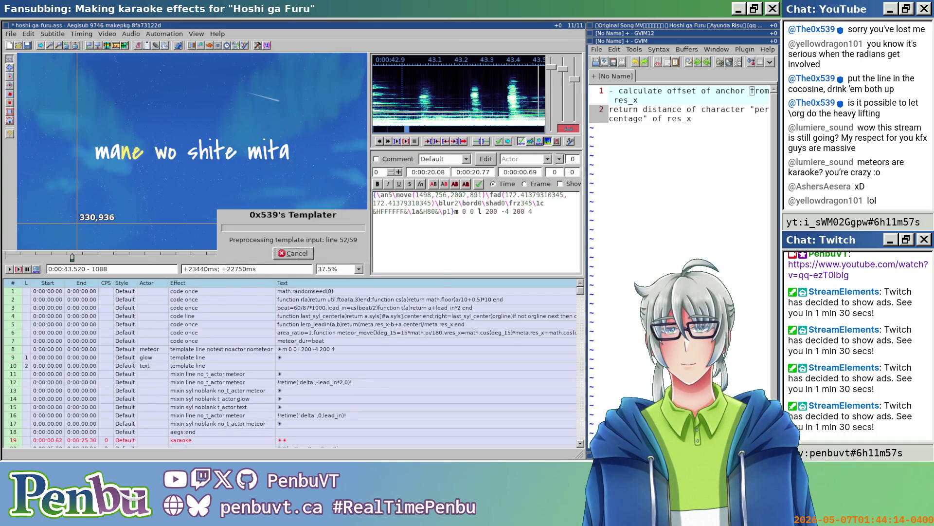
scroll(245, 303, "down", 1)
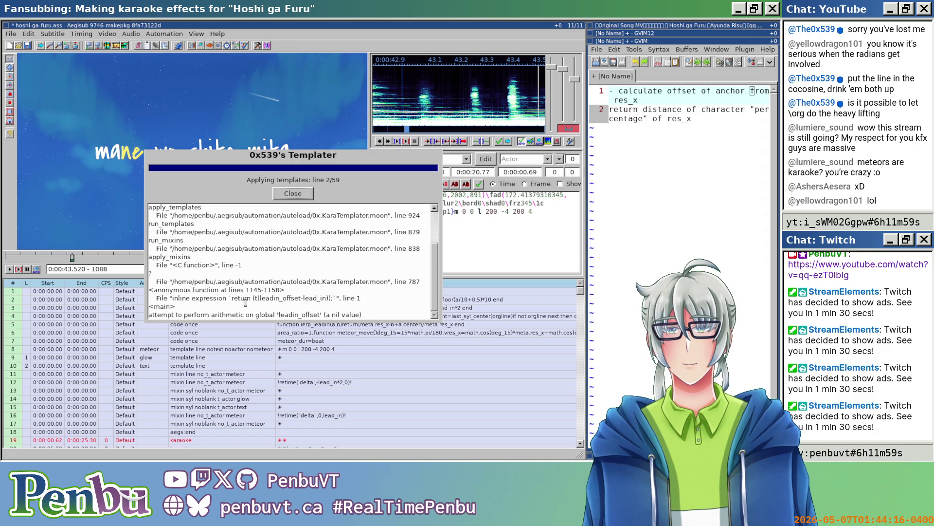
left_click(292, 193)
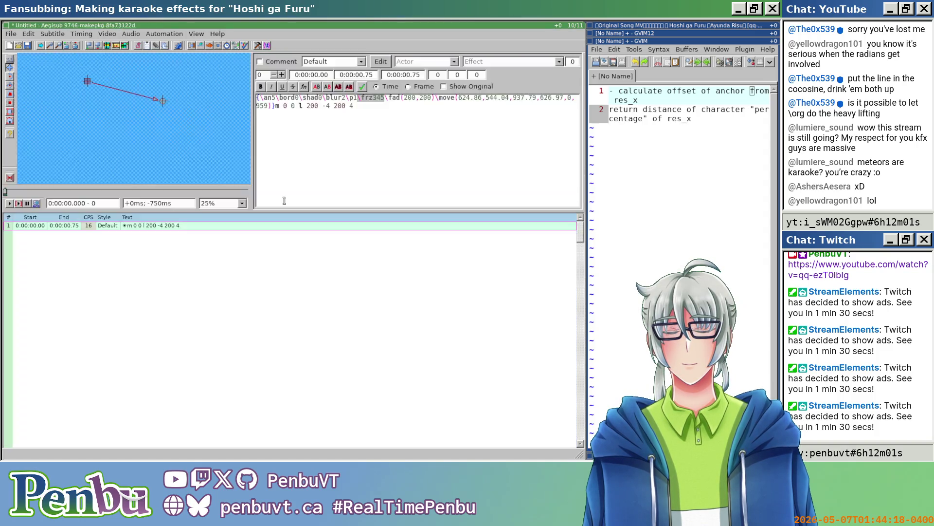
key("alt+Tab")
scroll(241, 271, "up", 3)
scroll(239, 272, "down", 2)
scroll(237, 268, "down", 2)
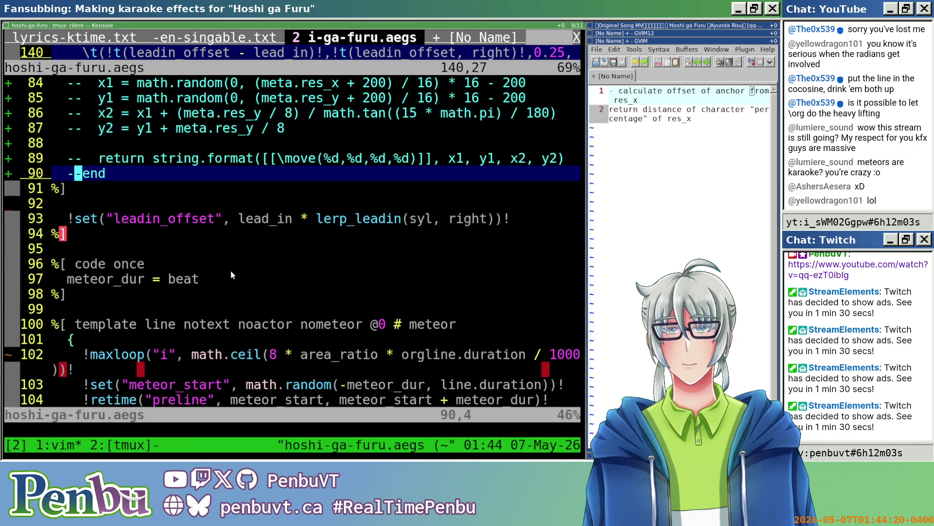
- Review the leadin_offset line and the code block ending at line 91
scroll(229, 270, "up", 1)
left_click(93, 264)
scroll(94, 262, "up", 1)
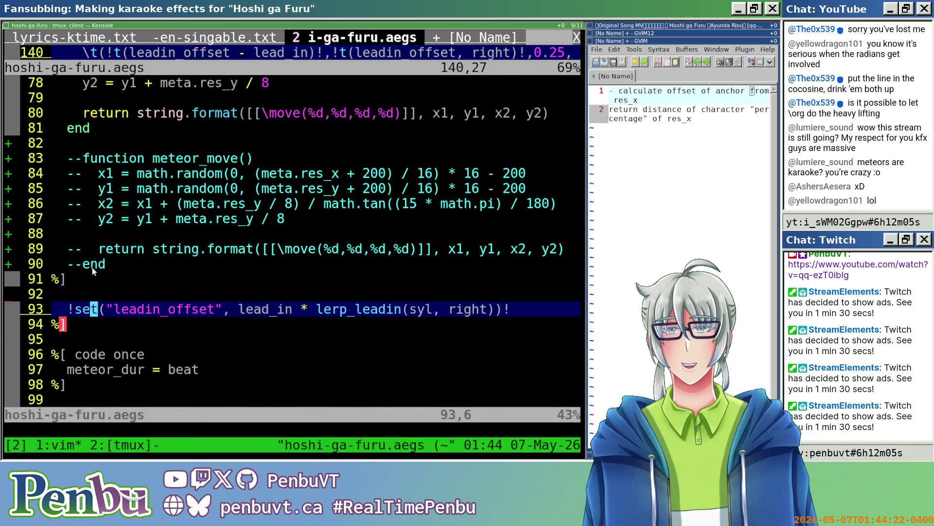
left_click(86, 278)
scroll(89, 282, "up", 1)
scroll(89, 283, "down", 1)
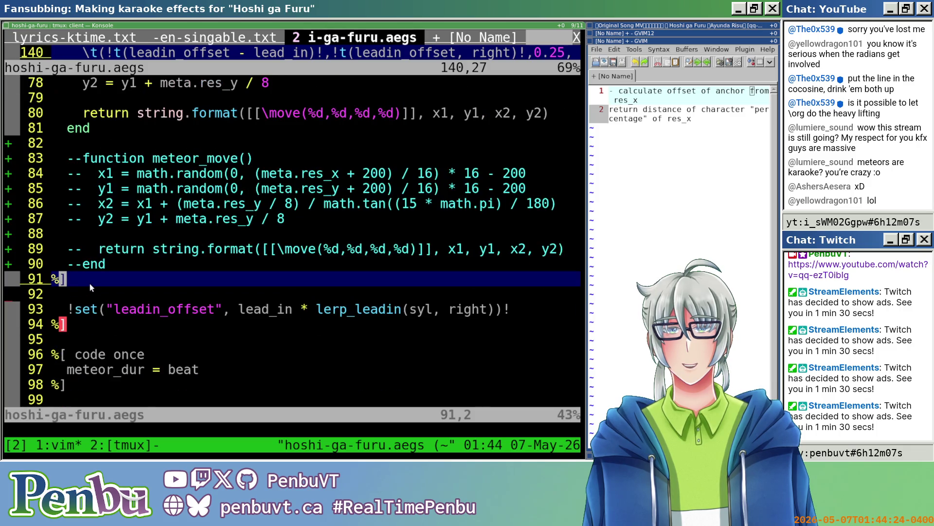
scroll(92, 294, "down", 2)
scroll(93, 300, "up", 8)
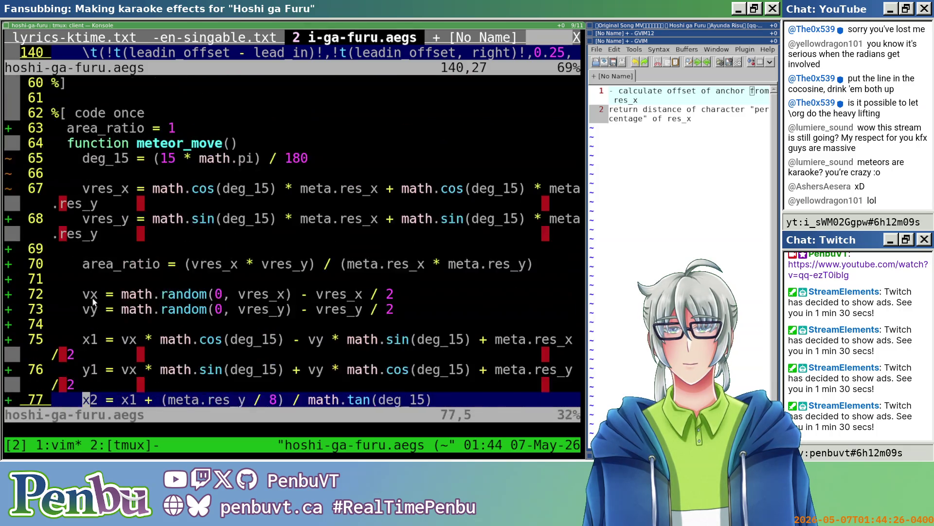
scroll(93, 302, "down", 6)
scroll(92, 298, "down", 3)
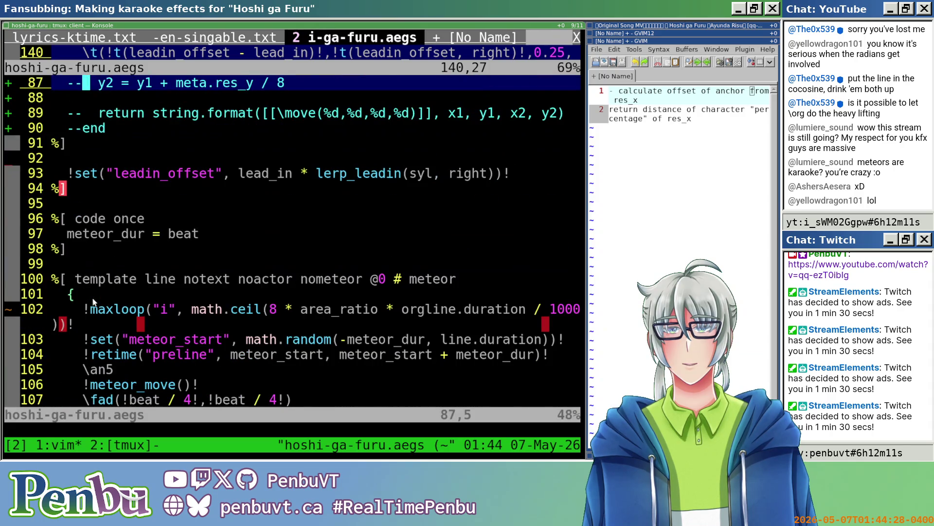
- Undo and redo to recover the old uncommented meteor_move function
key("u")
key("u")
key("u")
key("u")
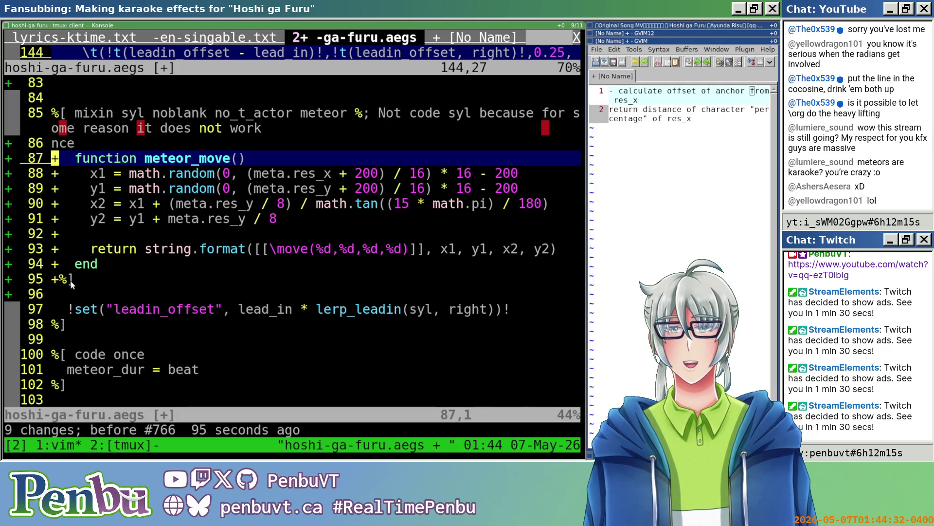
key("V")
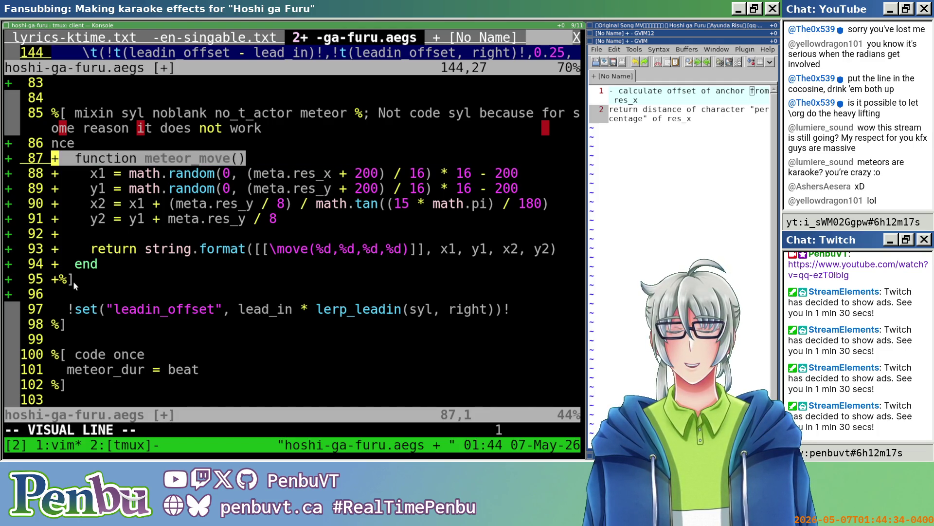
key("Escape")
key("u")
key("u")
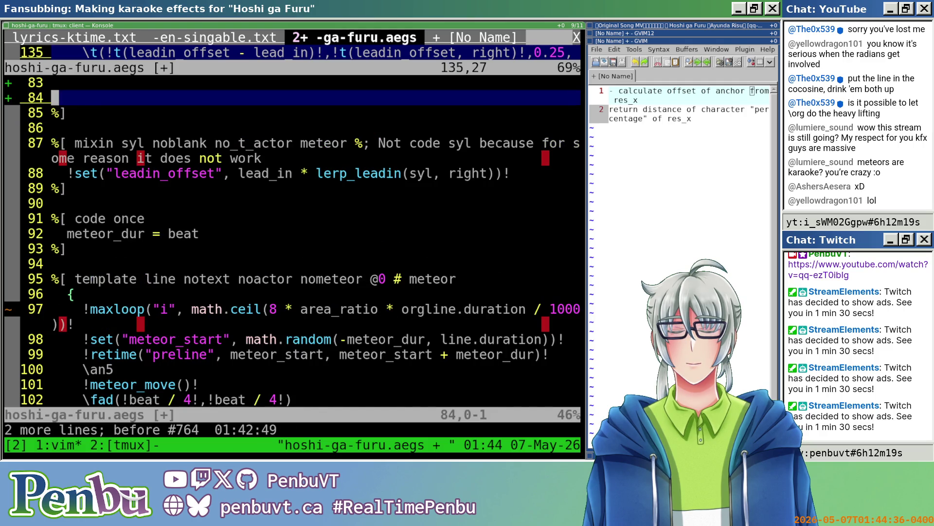
key("ctrl+r")
key("ctrl+r")
- Yank the eight lines of the old meteor_move function, then undo back
key("j")
key("j")
key("j")
key("k")
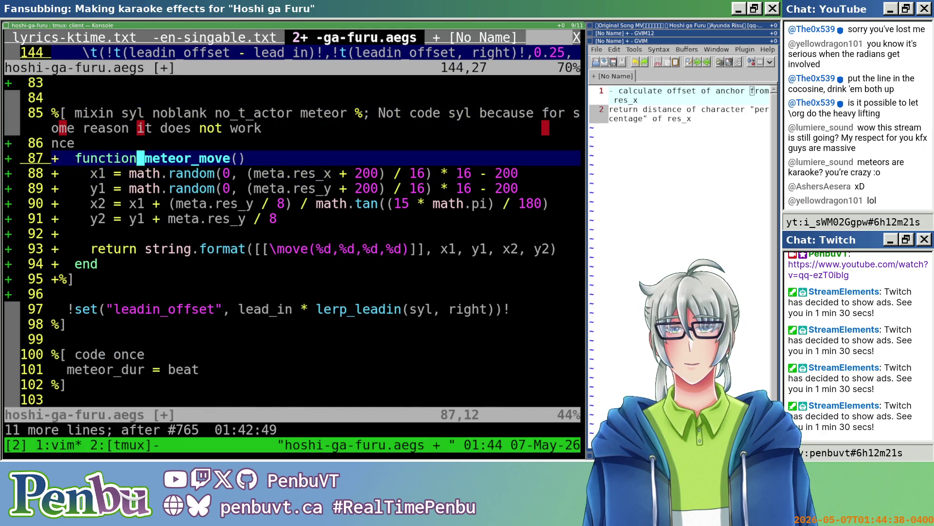
key("V")
key("j")
key("j")
key("j")
key("y")
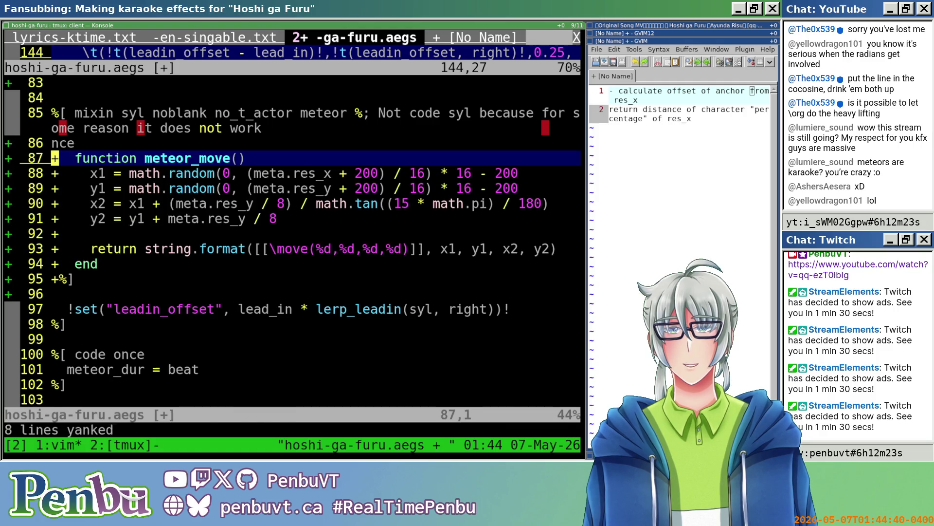
key("u")
- Close the code block with ] on line 83 and paste the copied meteor_move function
scroll(146, 180, "up", 2)
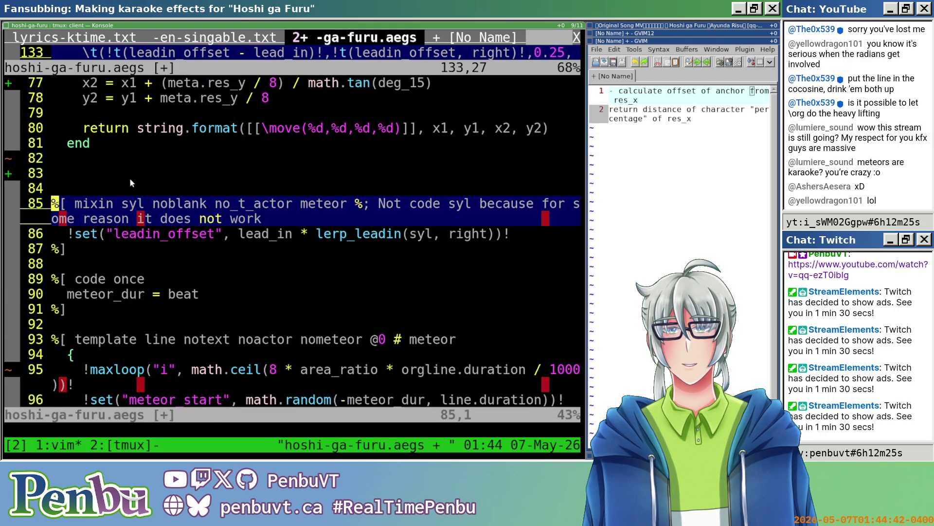
left_click(129, 177)
type("i]")
key("Escape")
key("k")
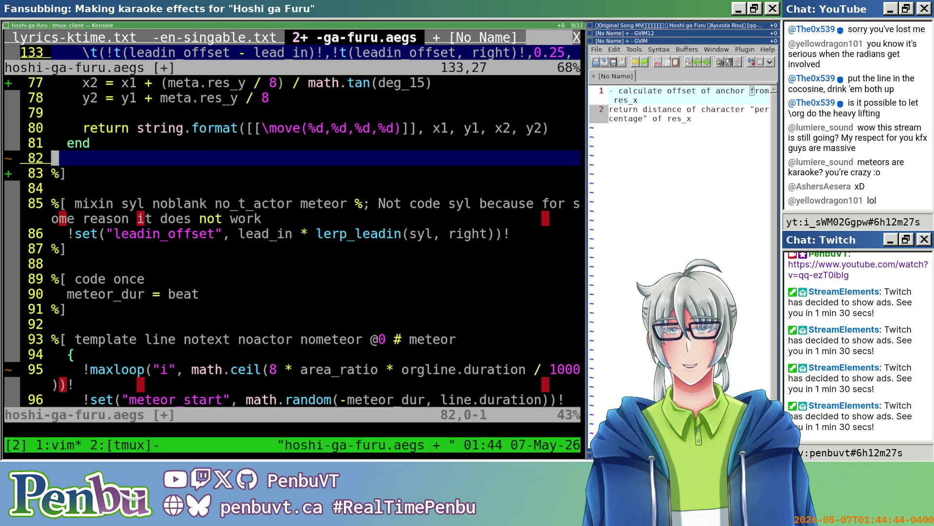
key("o")
key("Escape")
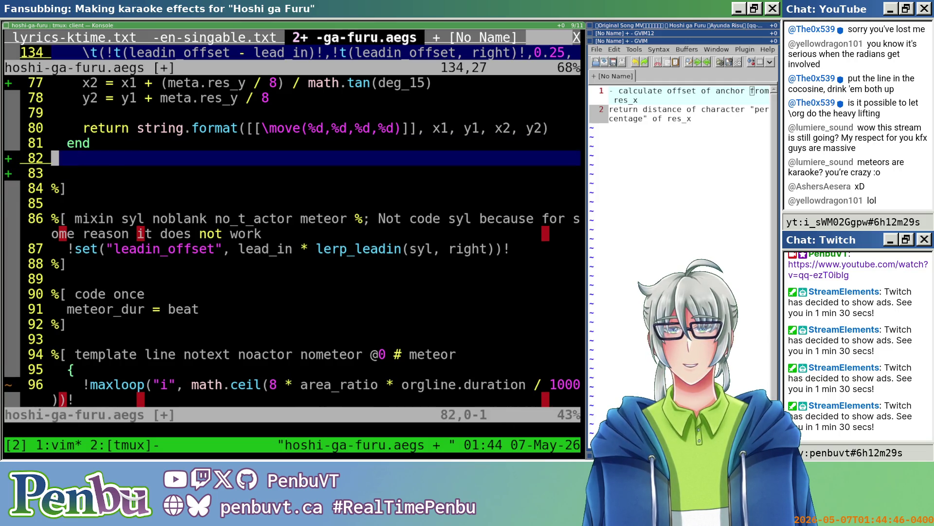
key("P")
- Delete the leading + column from the pasted function lines
key("ctrl+v")
key("j")
key("j")
key("j")
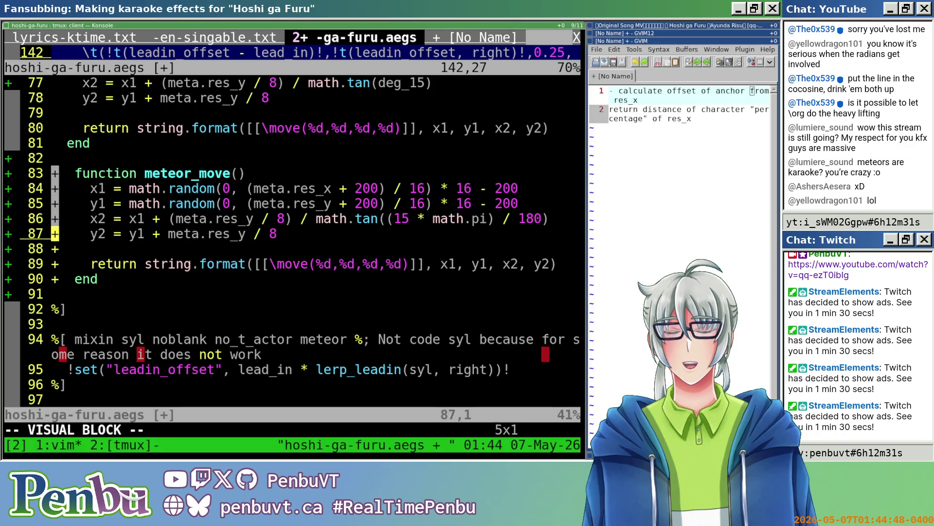
key("d")
type(":w")
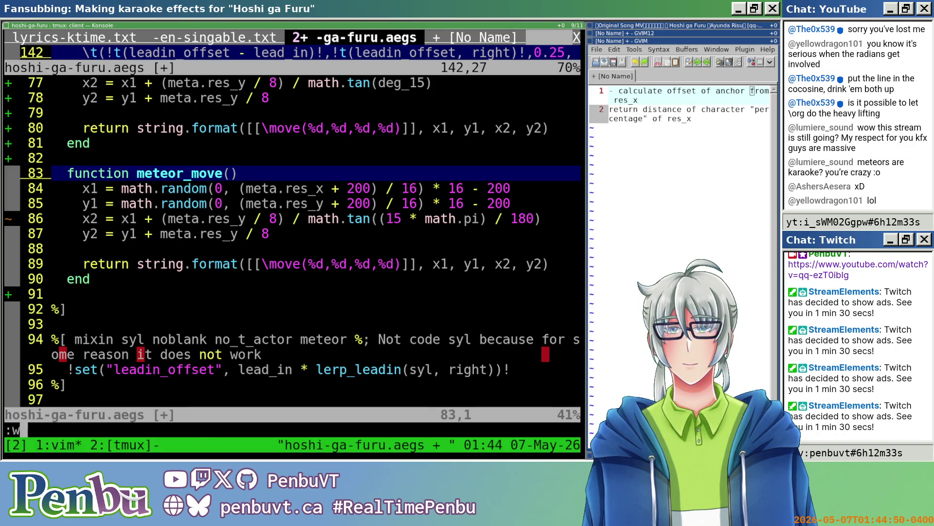
key("Return")
scroll(77, 223, "up", 3)
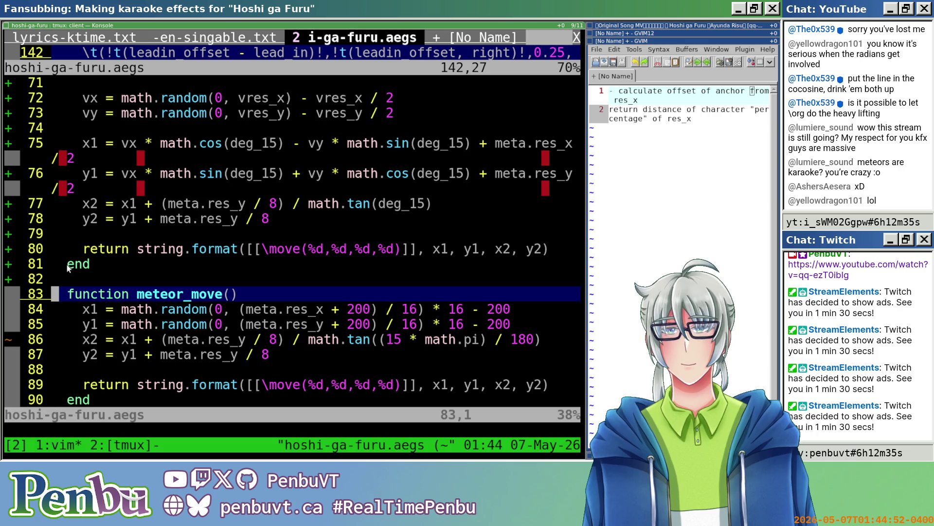
scroll(72, 298, "down", 3)
- Comment out the pasted function on lines 83–90 with -- and save the file
key("ctrl+v")
left_click(71, 234)
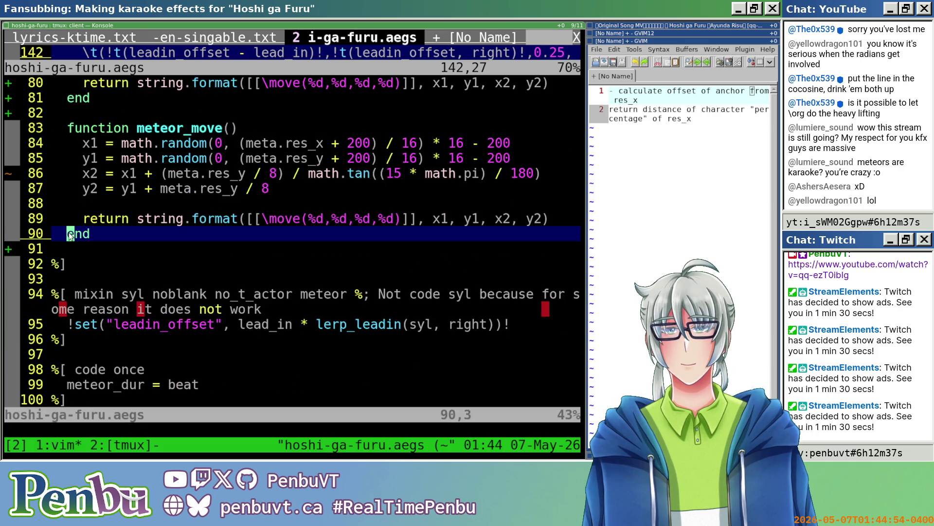
key("ctrl+v")
key("k")
key("k")
key("k")
key("shift+i")
type("---")
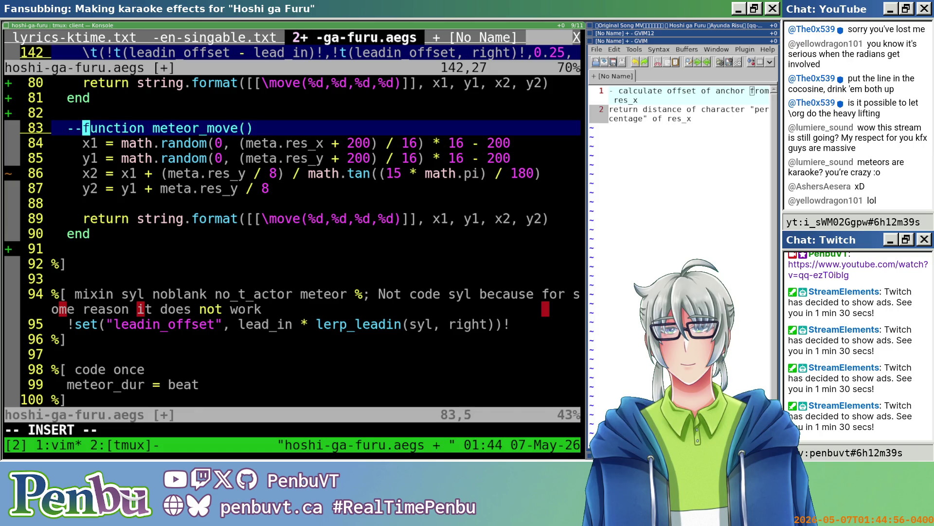
key("BackSpace")
key("Escape")
type(":w")
key("Return")
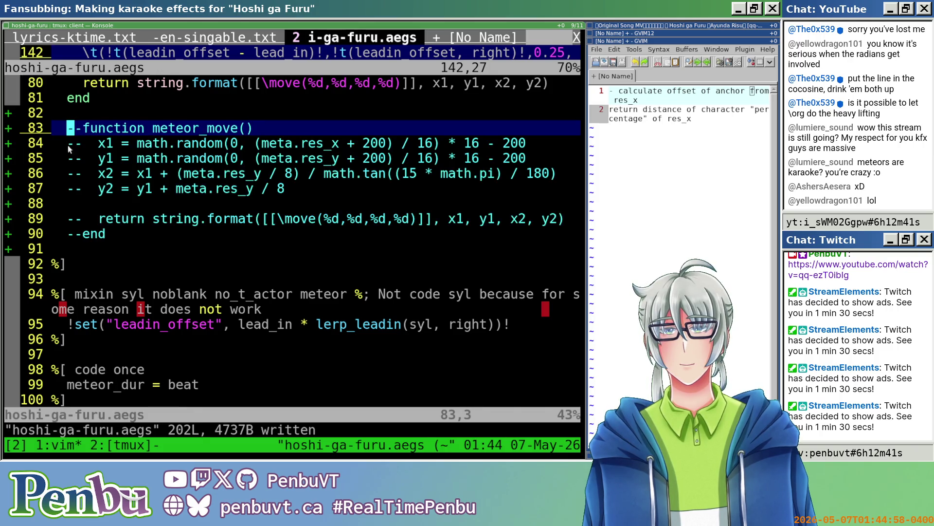
key("j")
key("j")
key("j")
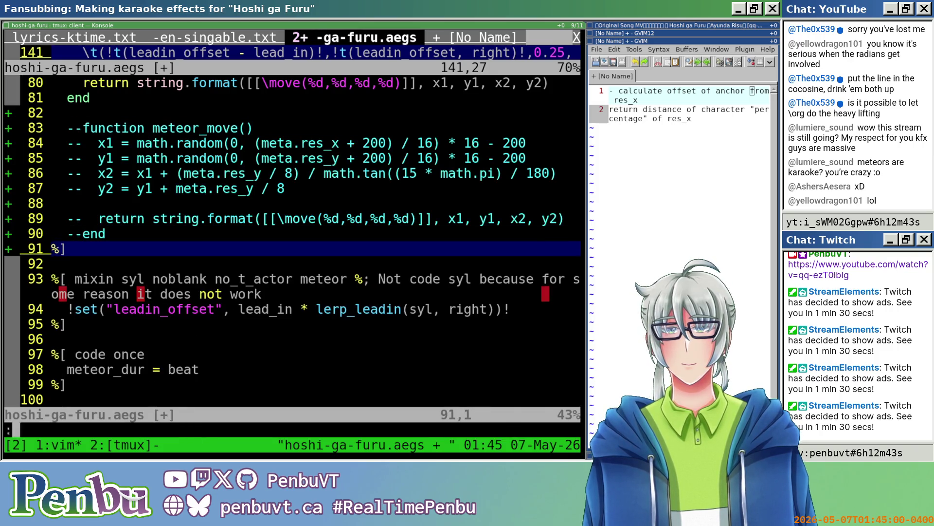
key("alt+Tab")
key("alt+Tab")
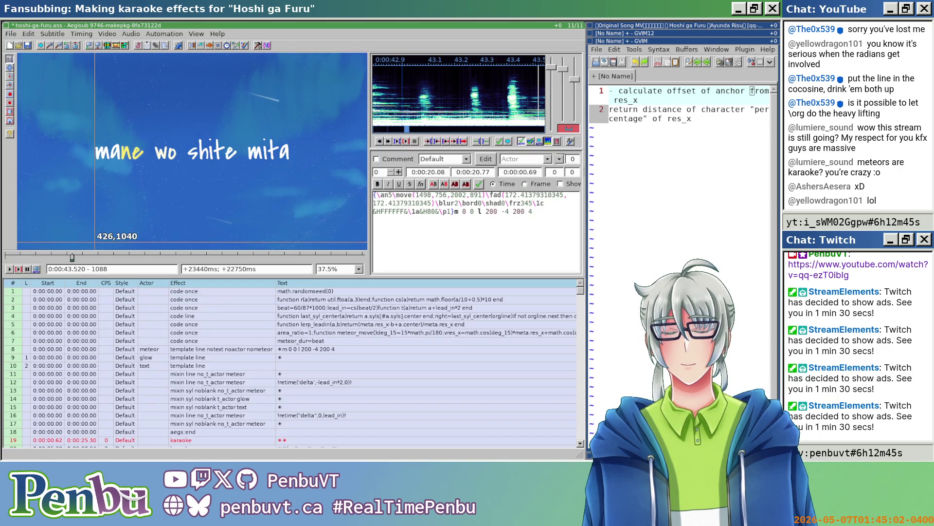
- Reapply the karaoke templates, select fx row 79, save, and preview the streaking meteors
key("ctrl+z")
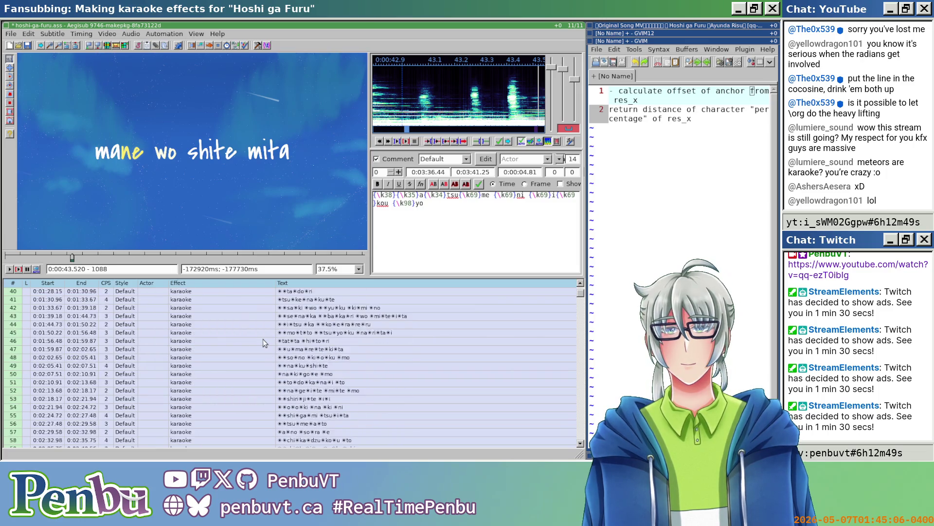
left_click(273, 366)
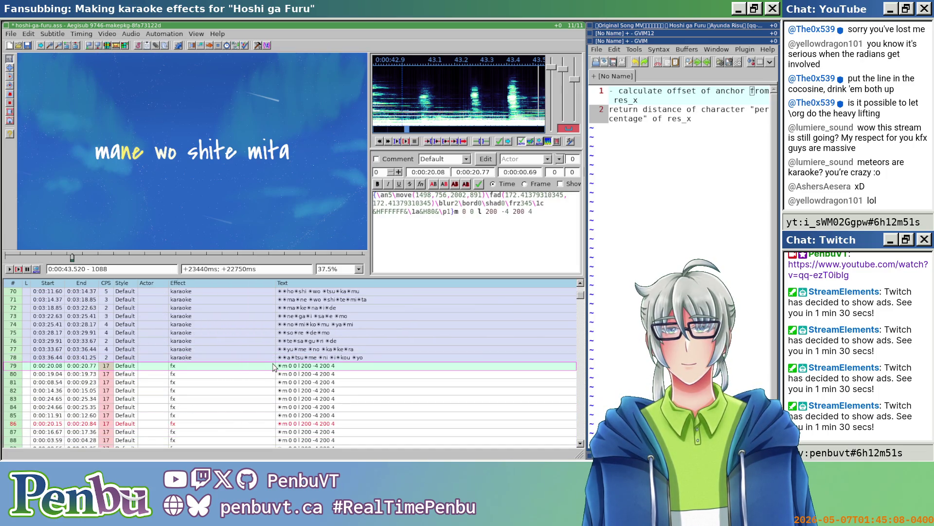
key("ctrl+s")
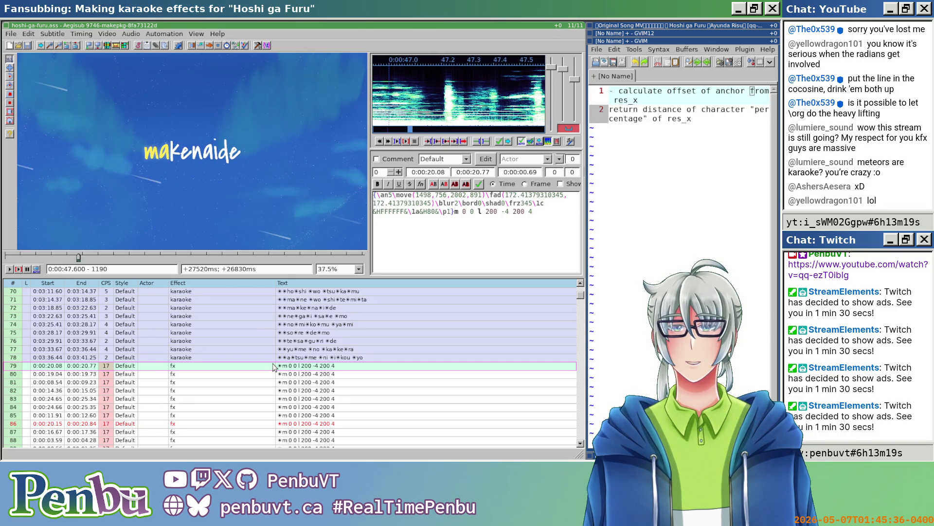
key("alt+Tab")
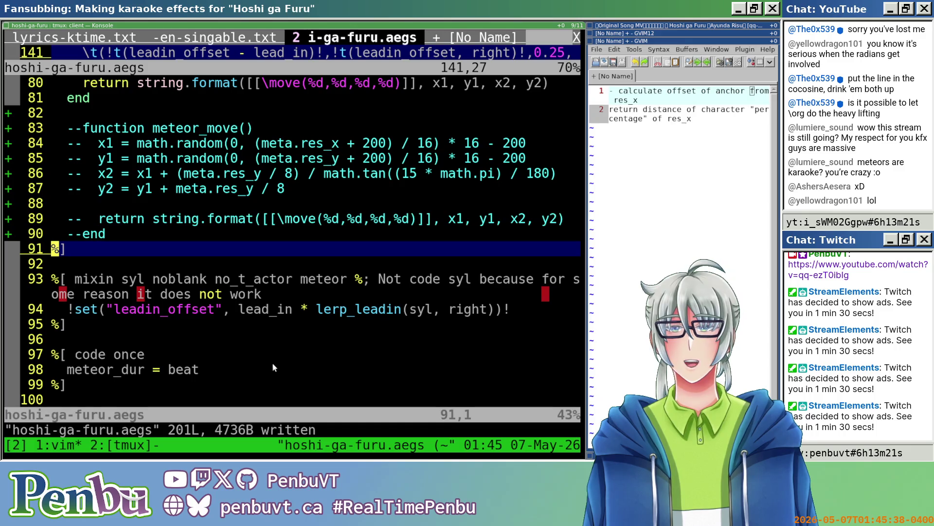
- Locate the commented meteor_move function on lines 83–90
scroll(272, 367, "up", 8)
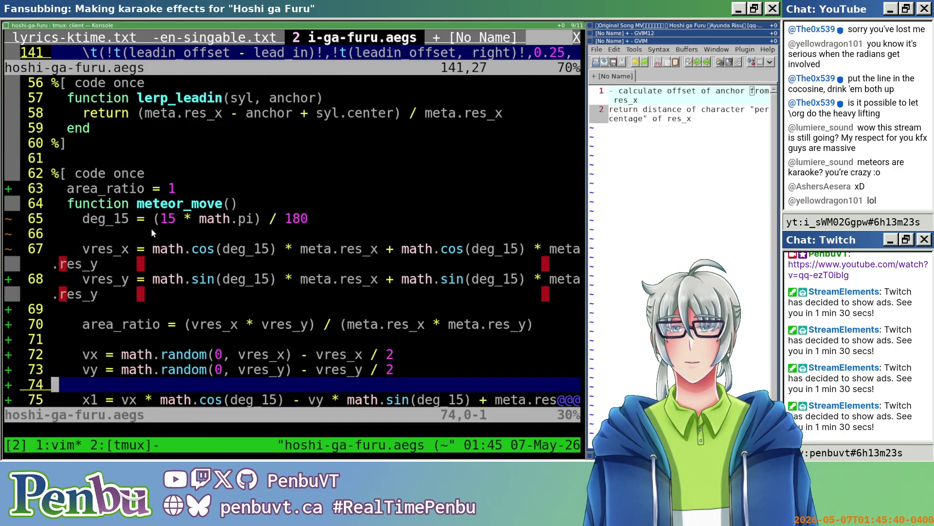
scroll(151, 233, "down", 8)
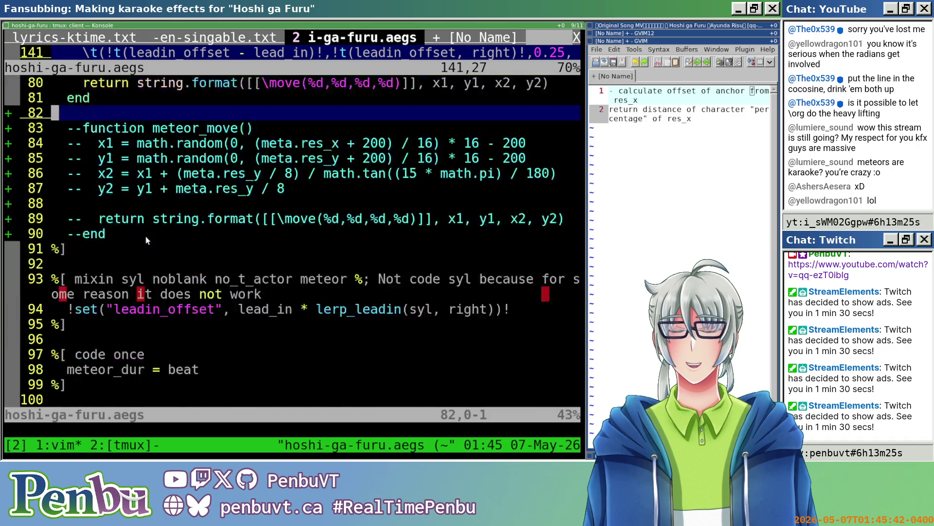
scroll(147, 236, "down", 1)
scroll(147, 236, "up", 3)
key("shift+v")
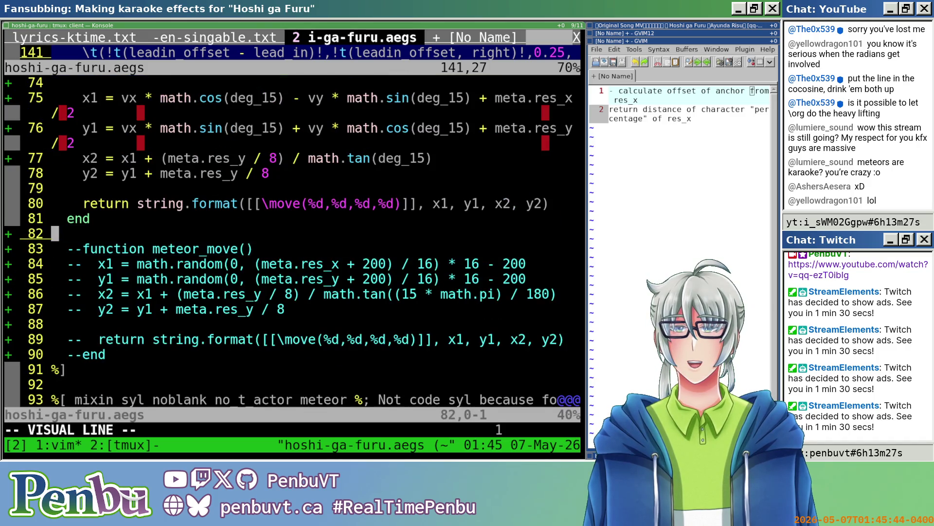
key("j")
key("j")
key("j")
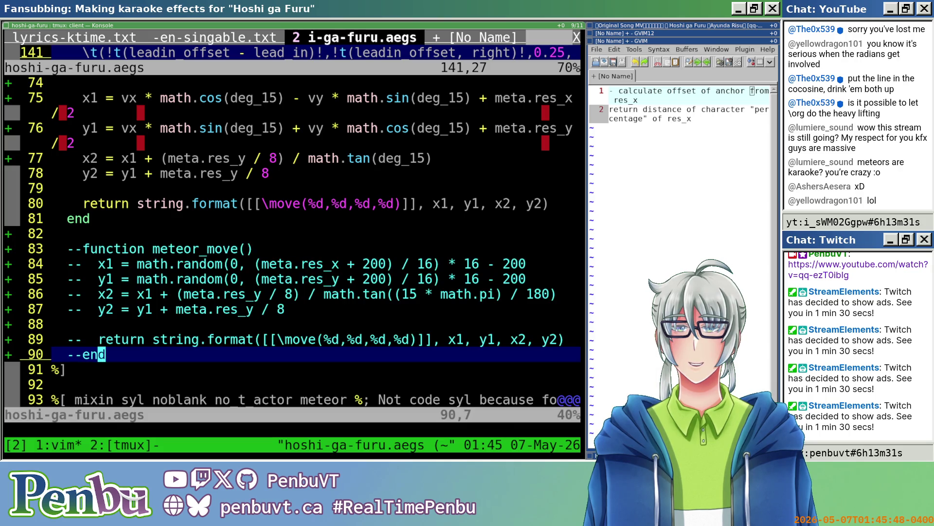
left_click(84, 250)
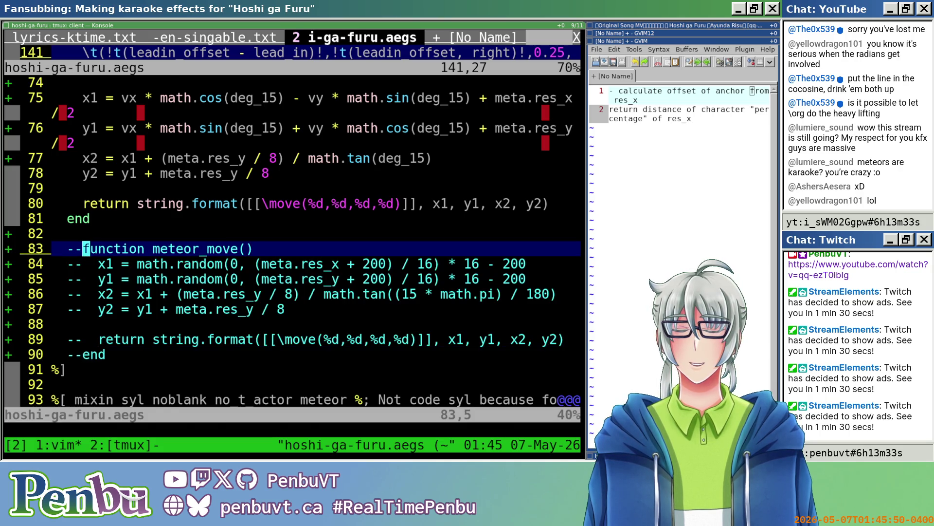
key("u")
key("ctrl+r")
- Strip the -- prefixes from lines 83–90 and add a --[[ opener above the function
left_click(78, 249)
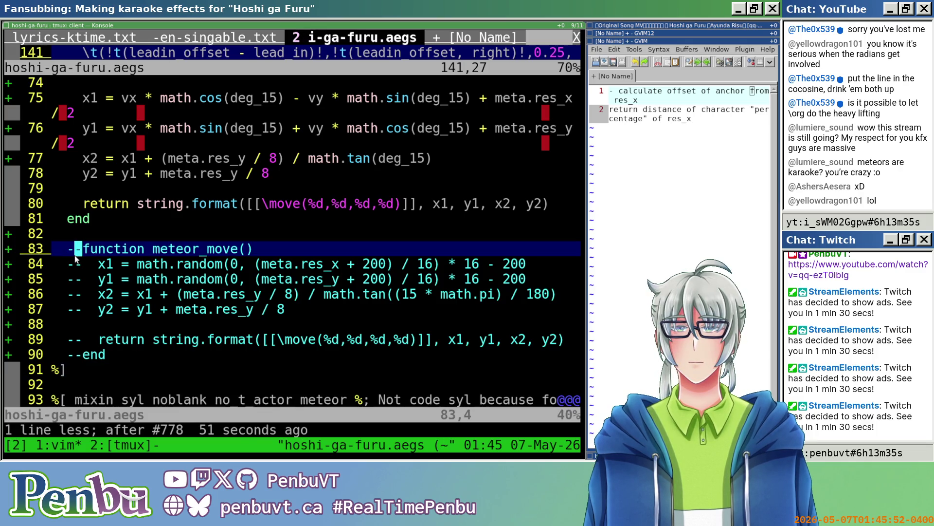
key("ctrl+v")
key("Escape")
key("ctrl+v")
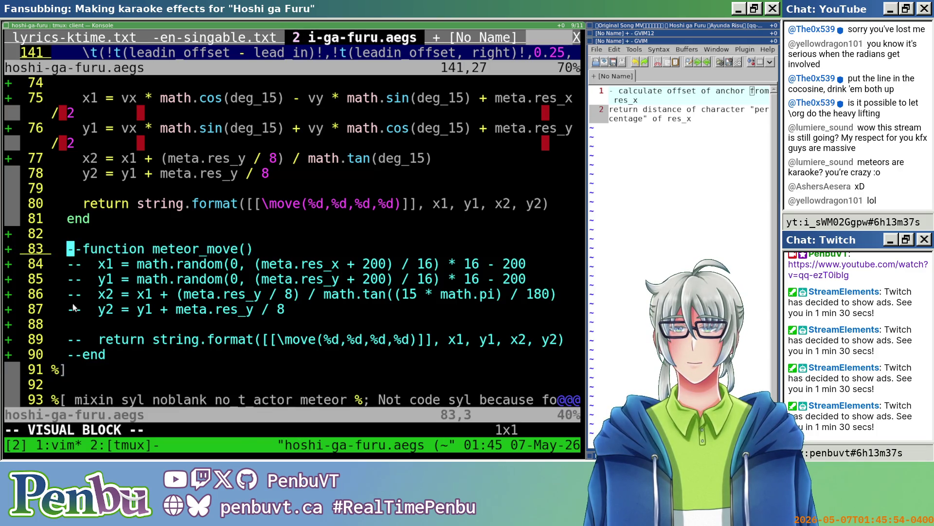
key("j")
key("j")
key("j")
key("l")
type("dO")
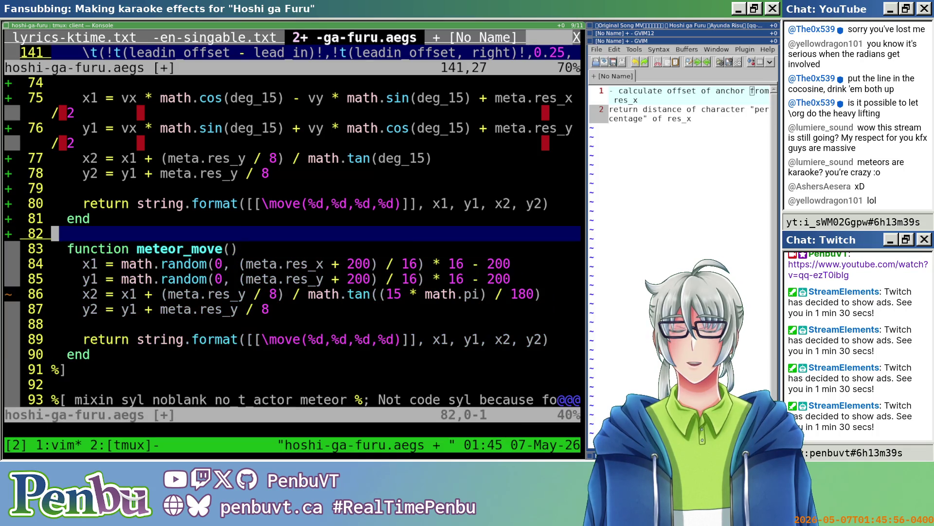
type("--")
key("Escape")
key("j")
key("j")
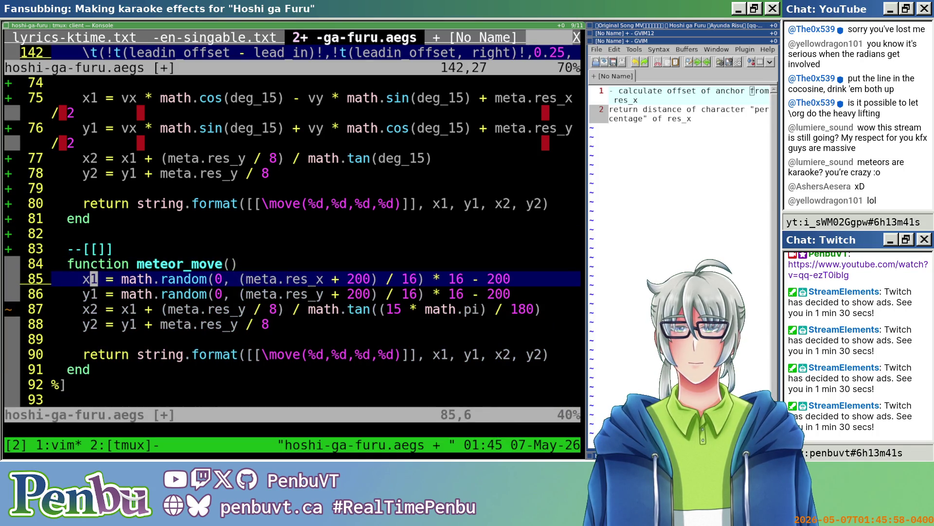
key("k")
key("k")
key("l")
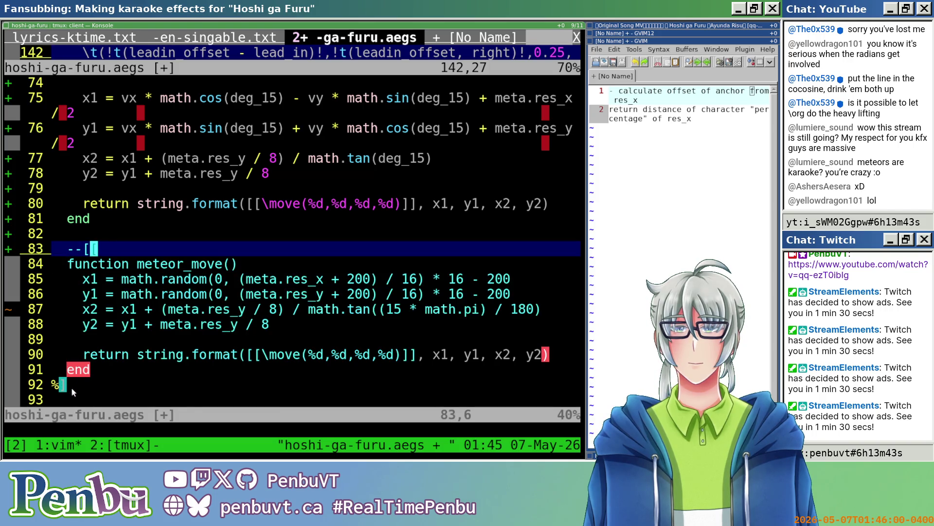
- Add a closing ]] line after the function's 'end' to finish the block comment
left_click(78, 374)
type("o]]")
key("Escape")
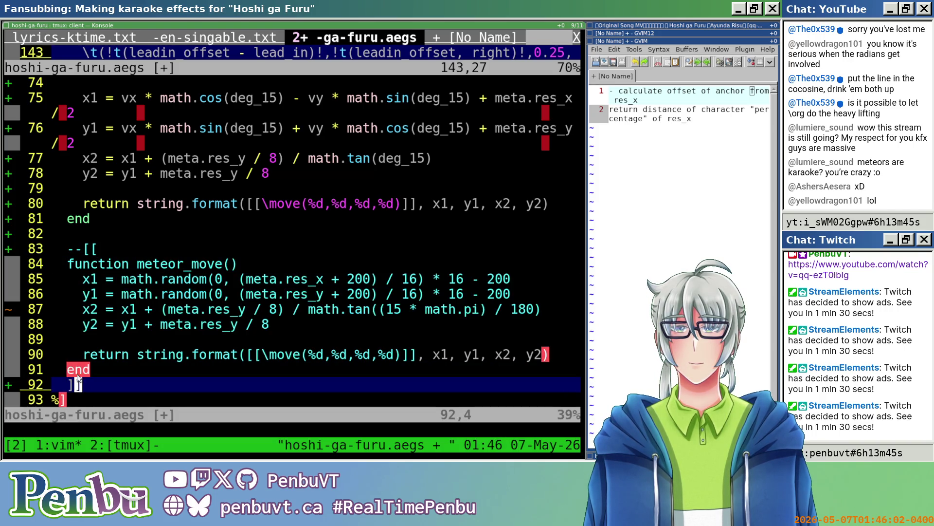
scroll(90, 352, "down", 1)
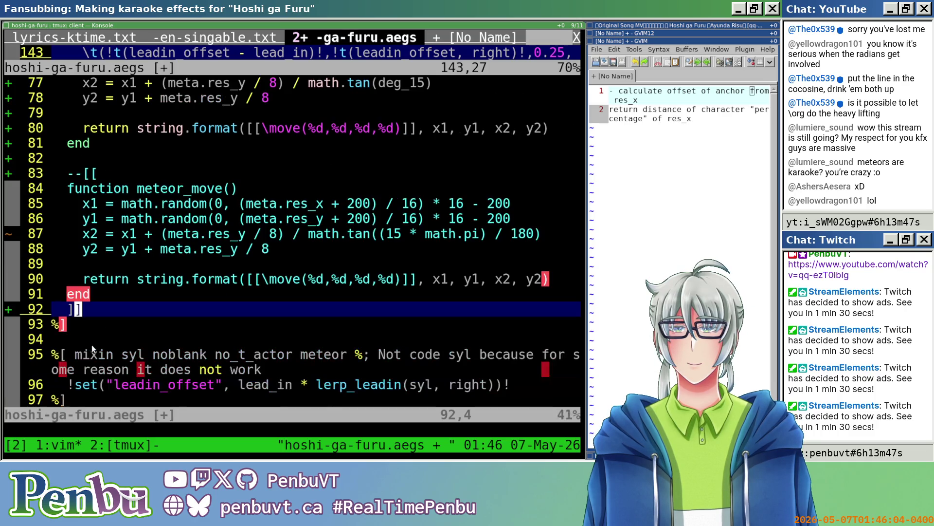
key("h")
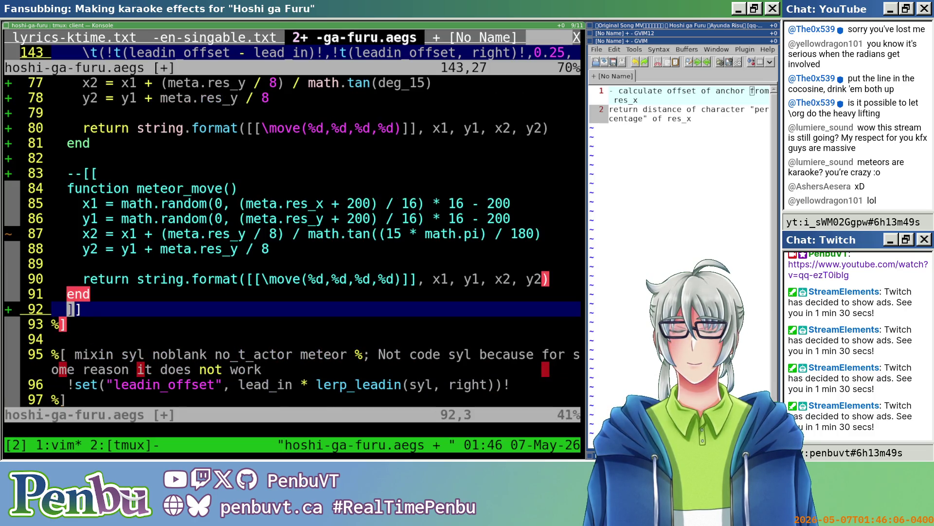
type("A")
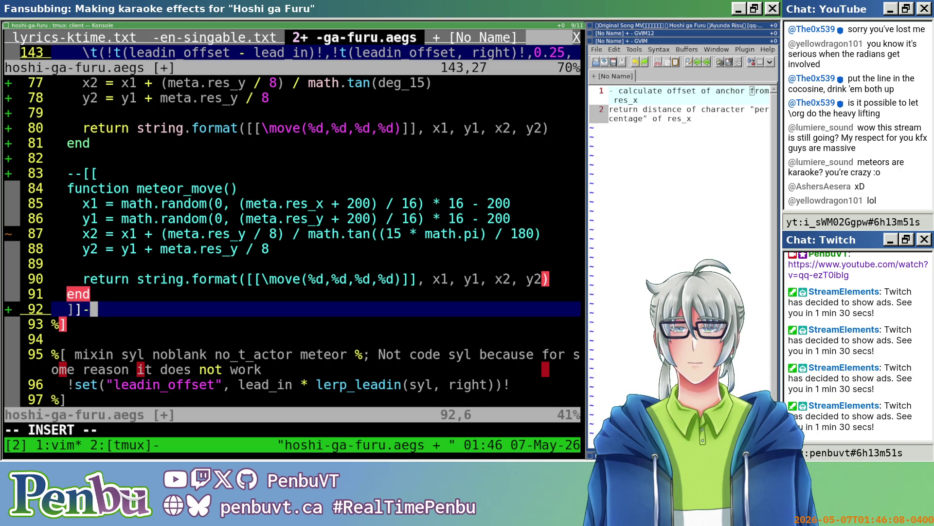
type("-")
key("Escape")
key("alt+Tab")
key("alt+Tab")
key("alt+Tab")
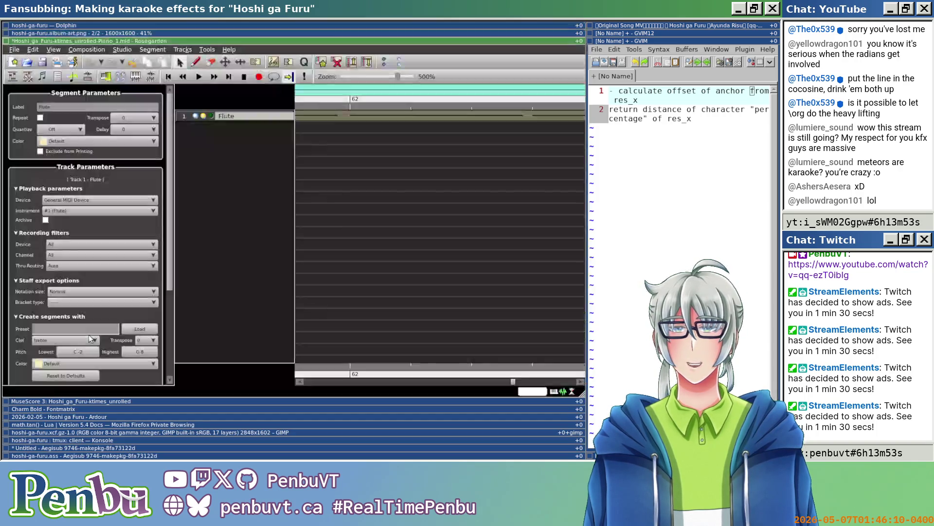
- Search 'lua multiline comment' in a new Firefox private tab
key("alt+Tab")
key("alt+Tab")
key("alt+Tab")
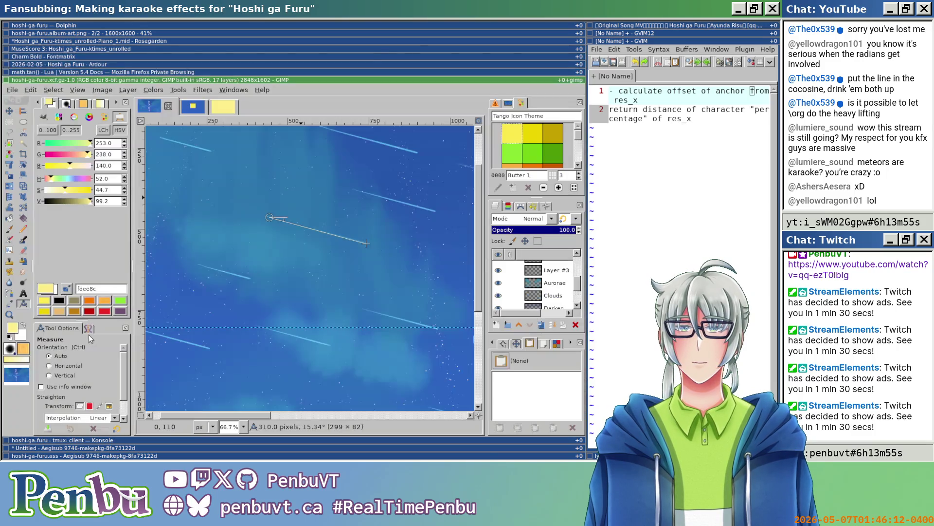
key("alt+Tab")
key("alt+Tab")
key("alt+Tab")
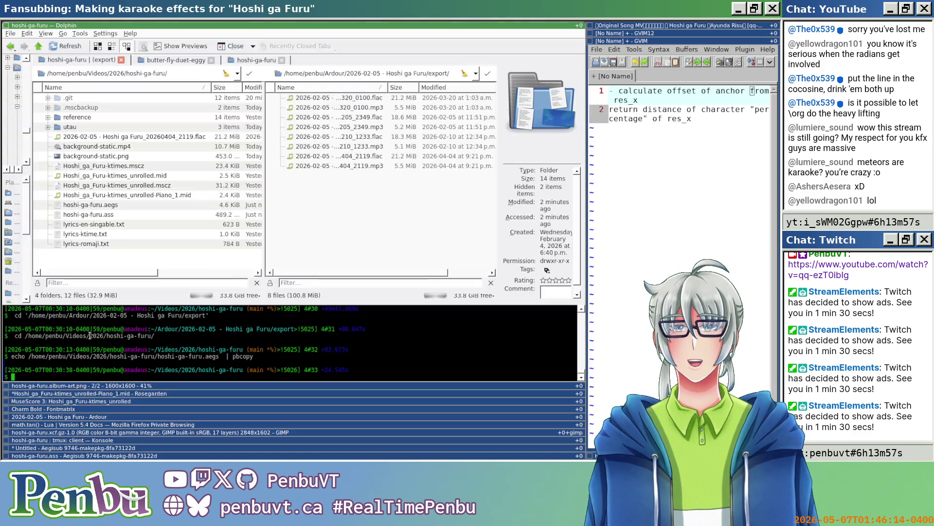
key("alt+Tab")
key("alt+Tab")
key("alt+Tab")
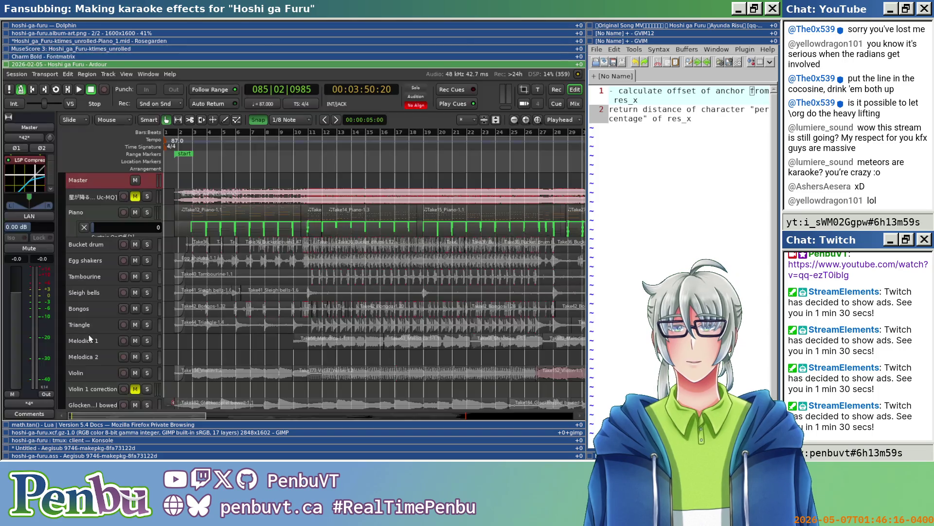
key("alt+Tab")
key("alt+shift+Tab")
key("ctrl+t")
type("lua mlut")
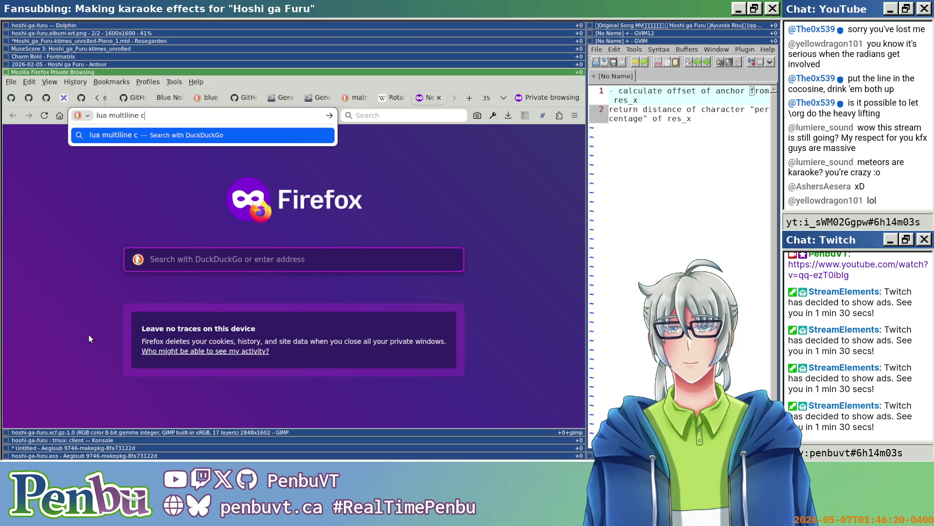
type("ent")
key("Return")
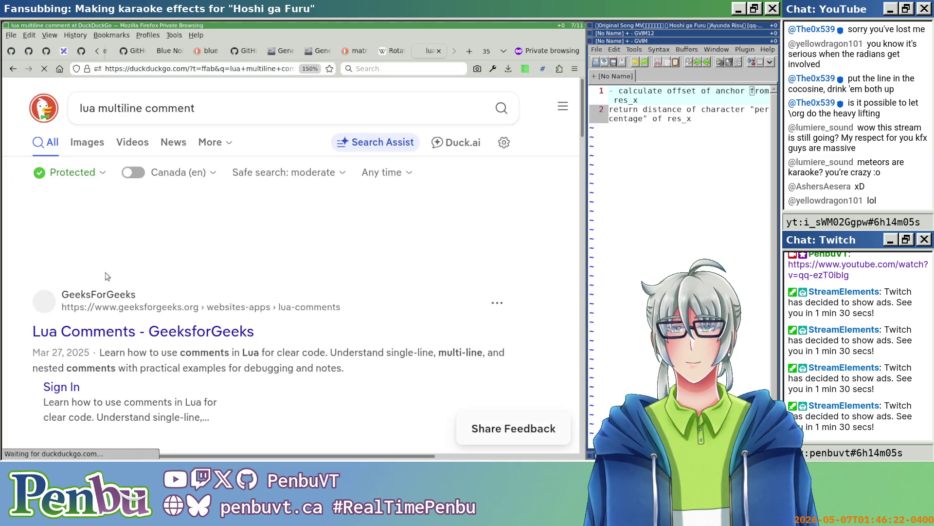
- Highlight the --[[ and ]] syntax in the Search Assist answer, then return to Vim
scroll(114, 274, "down", 4)
scroll(263, 159, "up", 3)
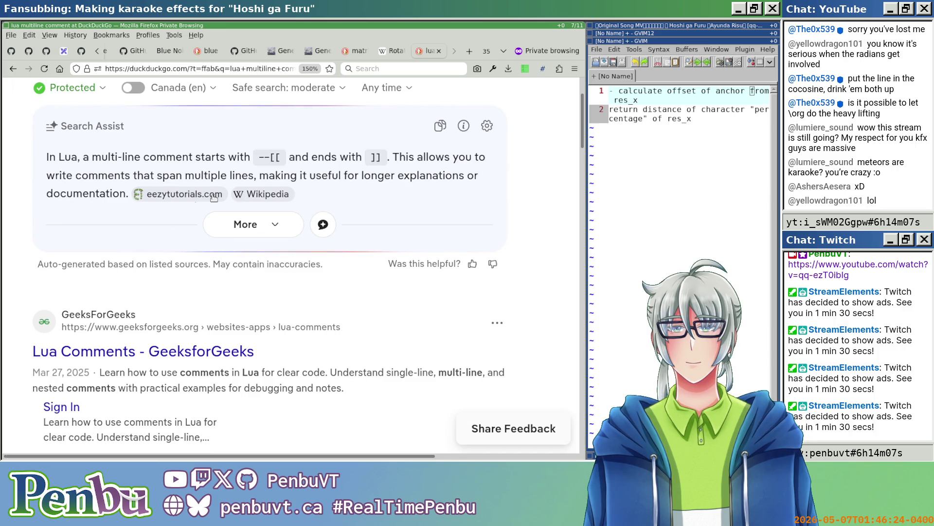
left_click_drag(263, 160, 369, 158)
key("alt+Tab")
key("alt+Tab")
key("alt+Tab")
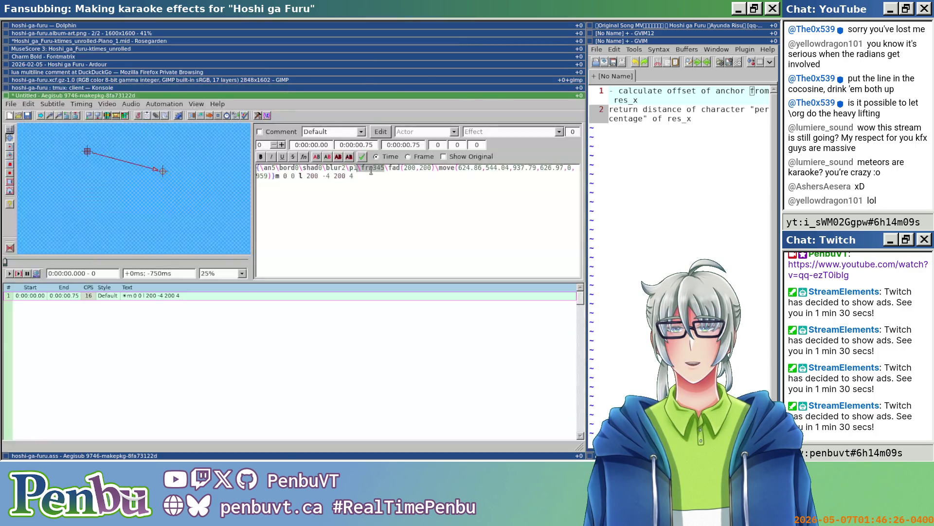
key("super+m")
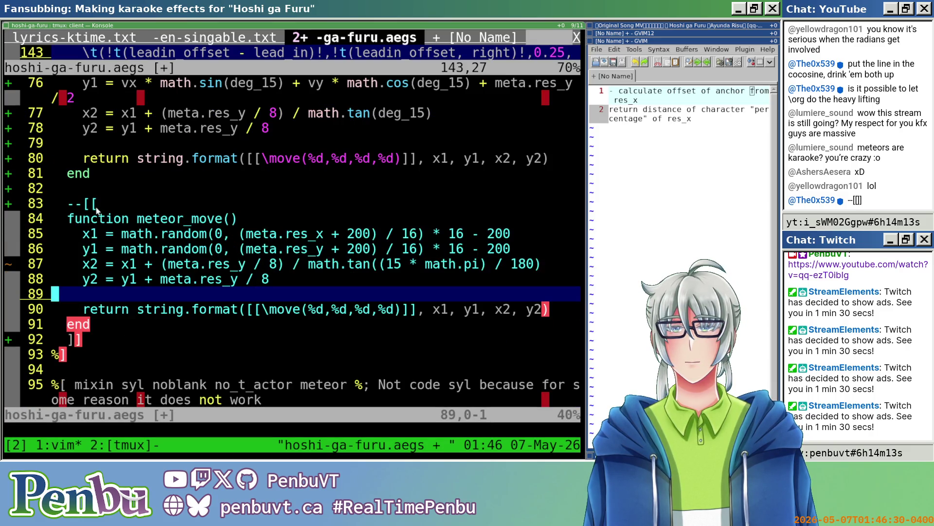
- Inspect the --[[ opener and ]] closer lines, then save the template with :w
left_click(96, 208)
left_click(95, 333)
scroll(95, 324, "up", 4)
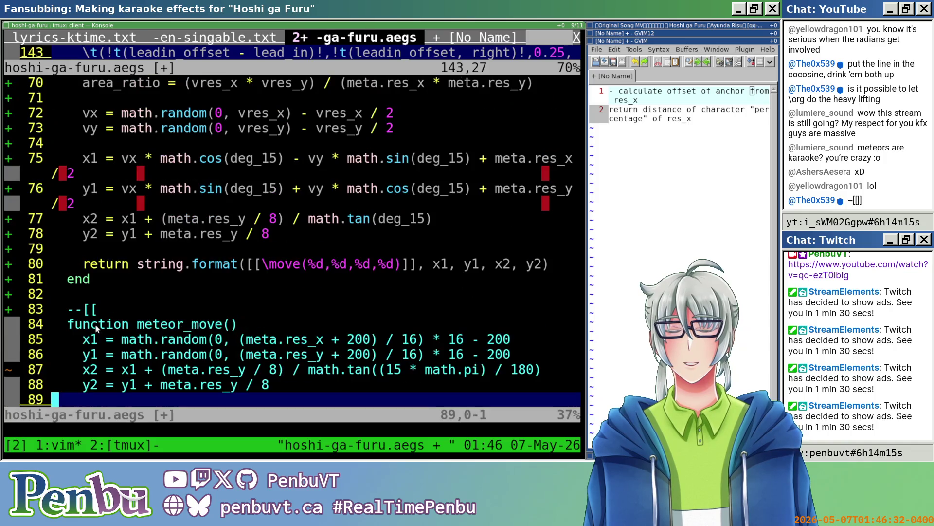
scroll(95, 323, "down", 4)
type(":w")
key("Return")
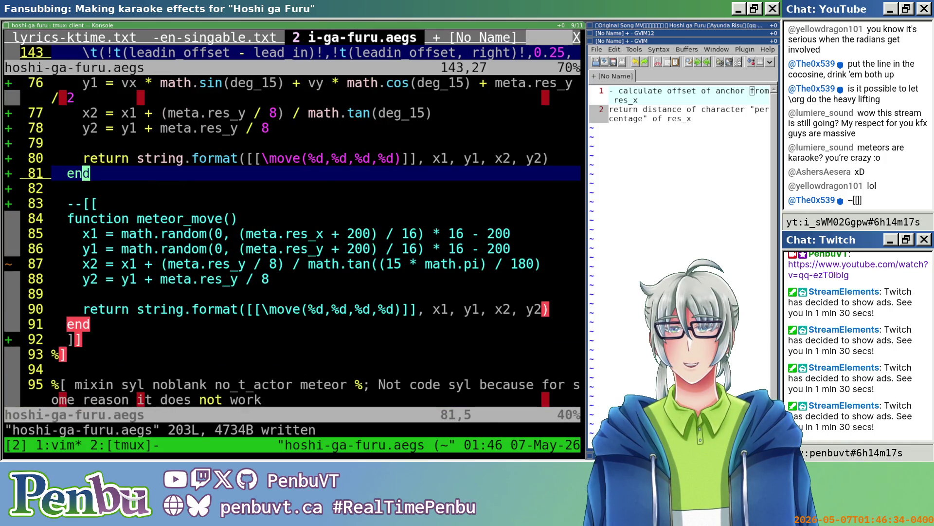
- Extend line 83's comment opener to --[[[, removing the auto-paired bracket
left_click(76, 353)
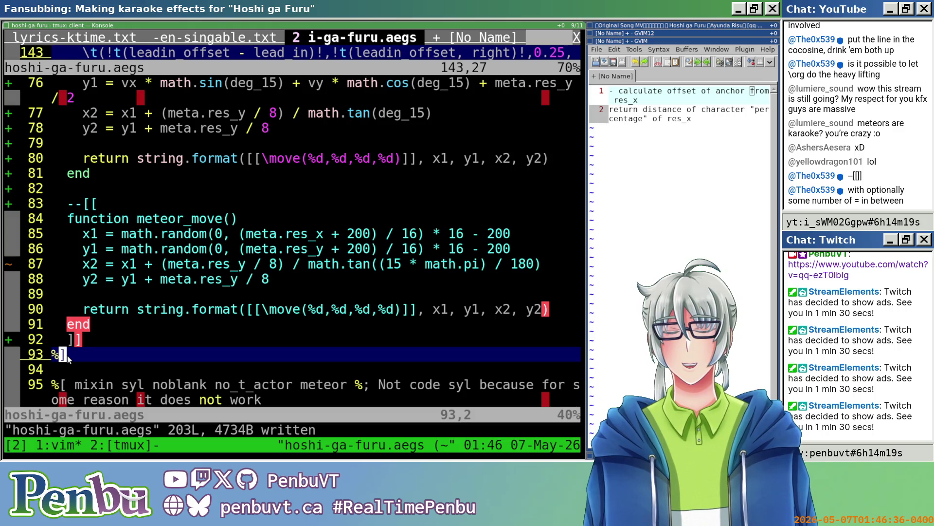
left_click(77, 340)
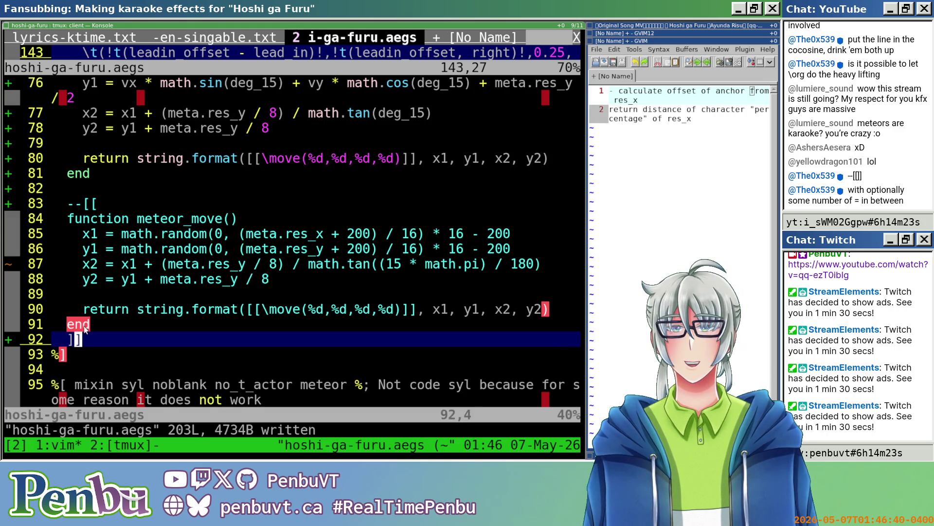
left_click(400, 309)
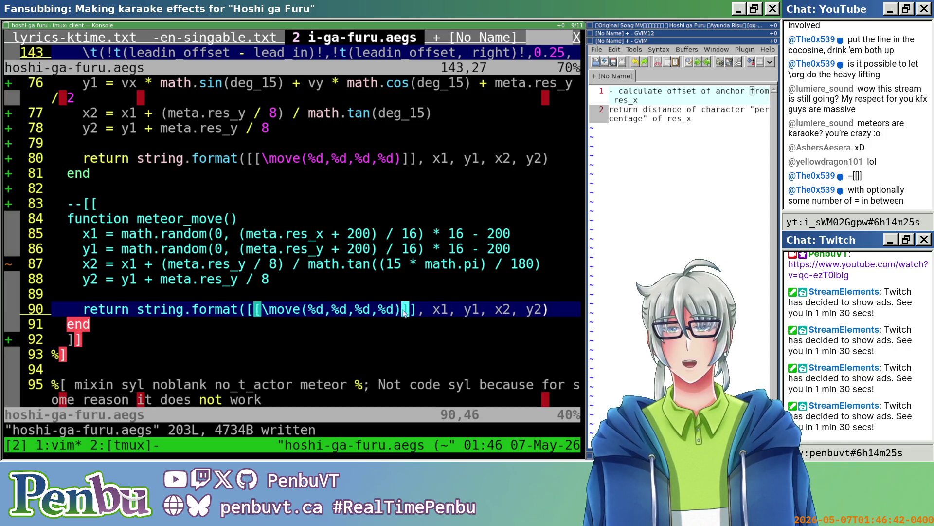
left_click(99, 203)
type("a[")
key("Escape")
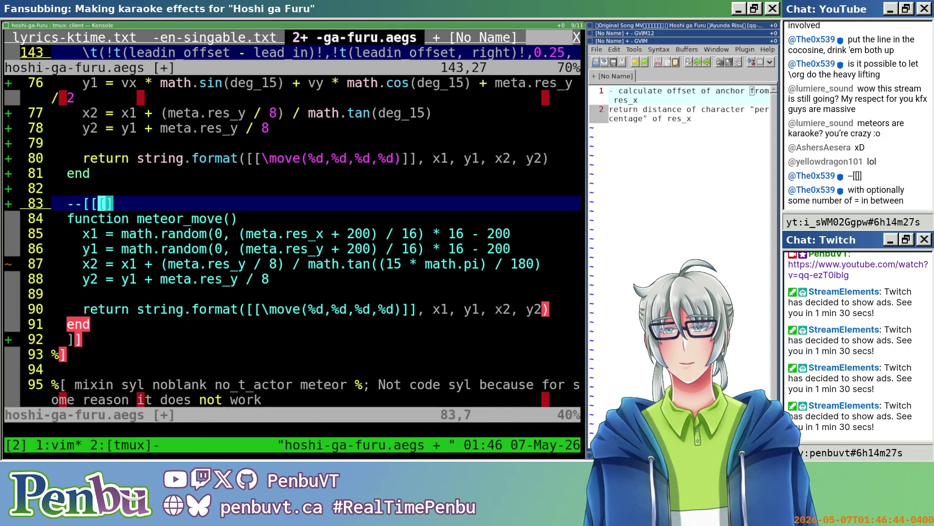
key("l")
key("x")
- Extend line 92's closer to ]]] and check which bracket line 90 matches
left_click(101, 336)
type("a]")
key("Escape")
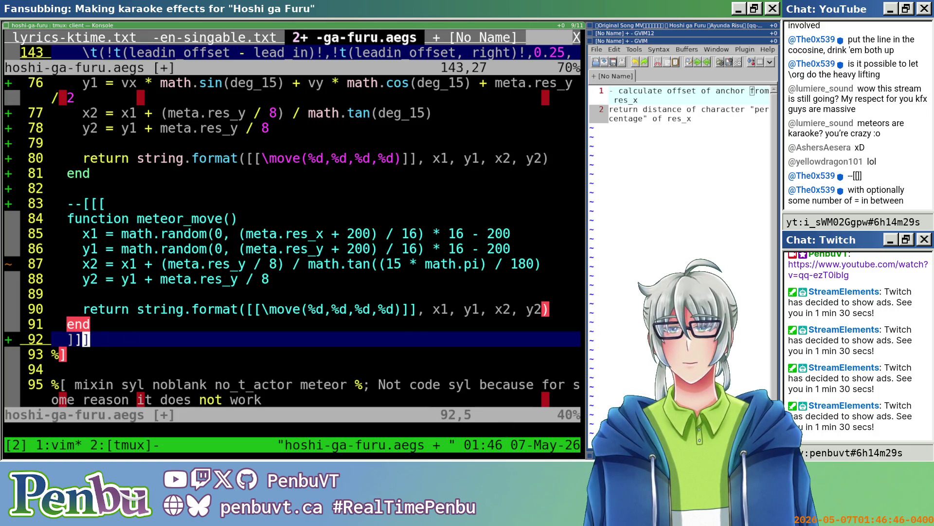
left_click(420, 328)
left_click(420, 310)
key("h")
key("h")
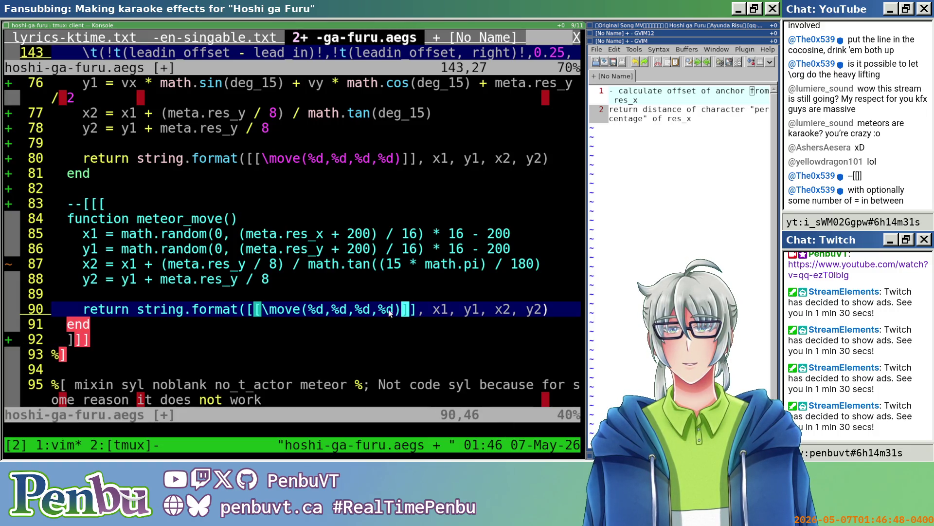
- Change line 83's opener from --[[[ to --[=[
left_click(120, 190)
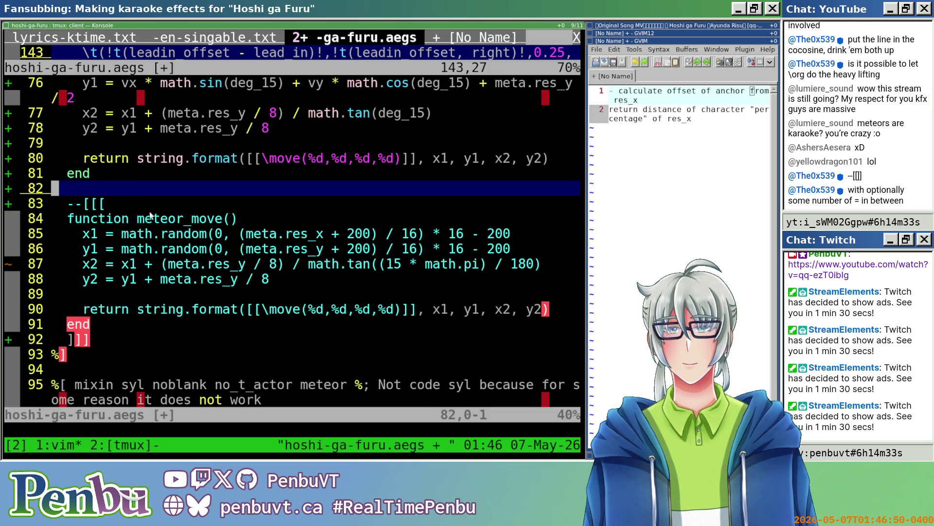
left_click(106, 203)
key("i")
key("BackSpace")
type("=")
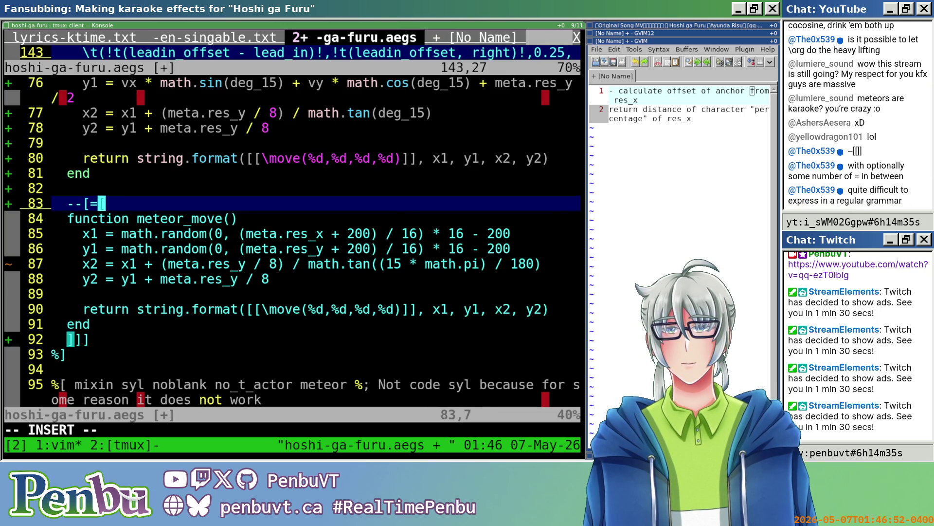
key("Escape")
- Change line 92's closer from ]]] to ]=]
left_click(86, 340)
key("i")
key("BackSpace")
type("=")
key("Escape")
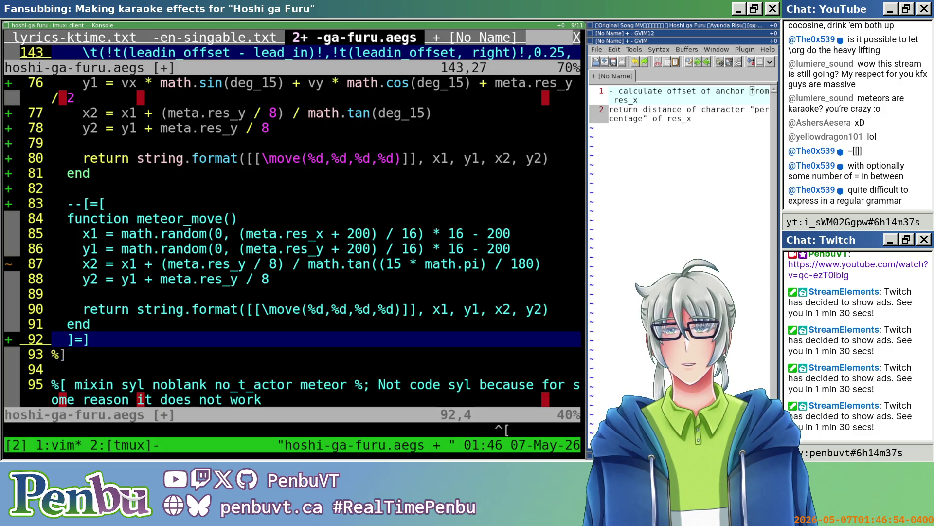
- Confirm the --[=[ and ]=] delimiters match, then save hoshi-ga-furu.aegs with :w
left_click(95, 205)
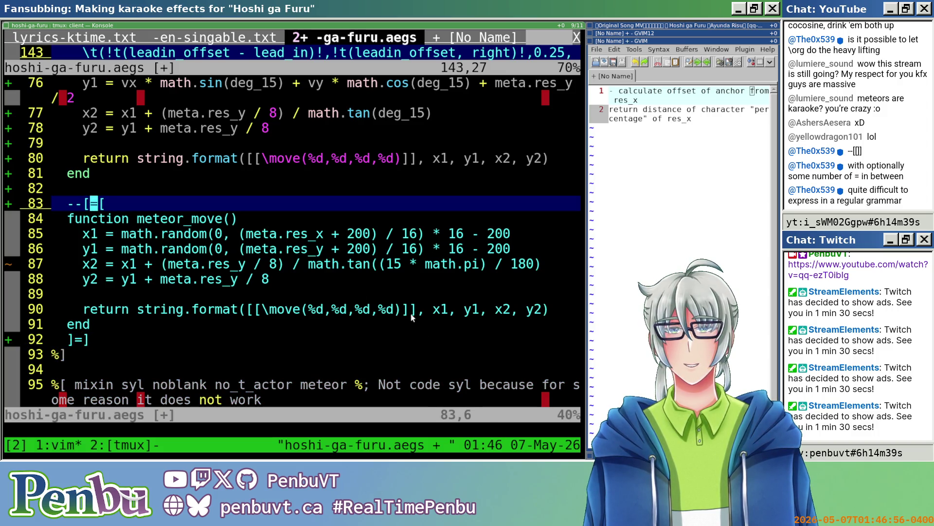
left_click(414, 310)
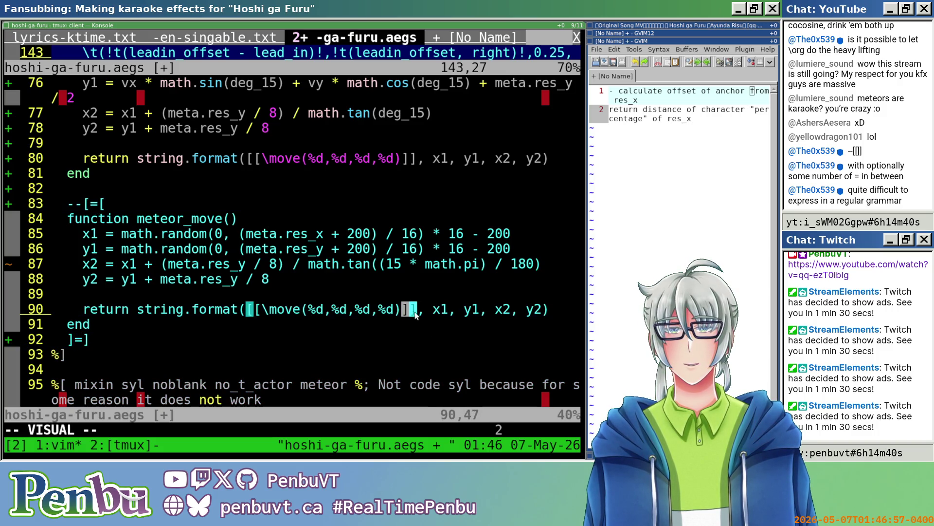
left_click(374, 345)
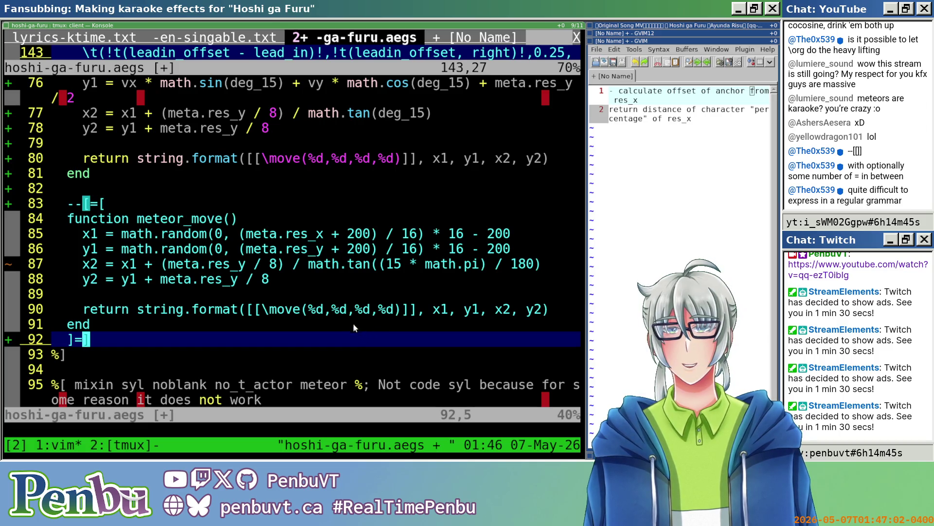
left_click(121, 207)
left_click(128, 312)
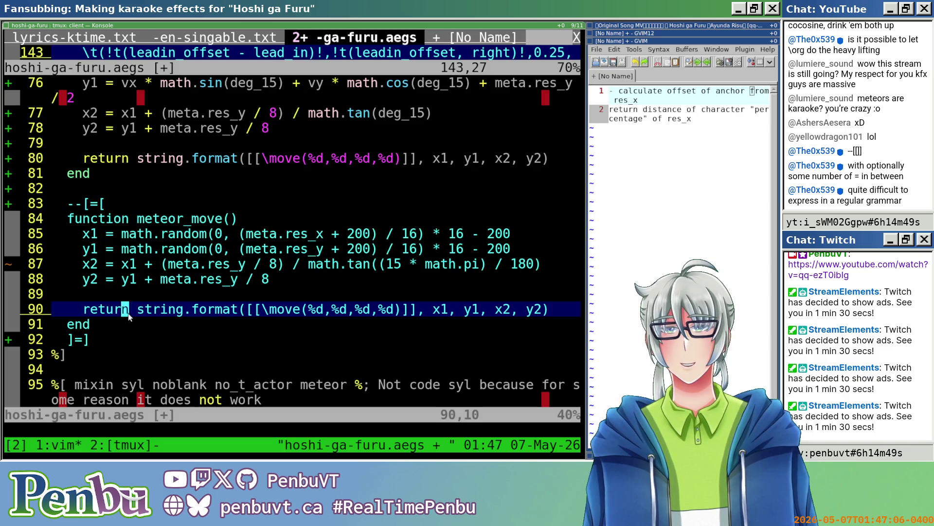
type(":w")
key("Return")
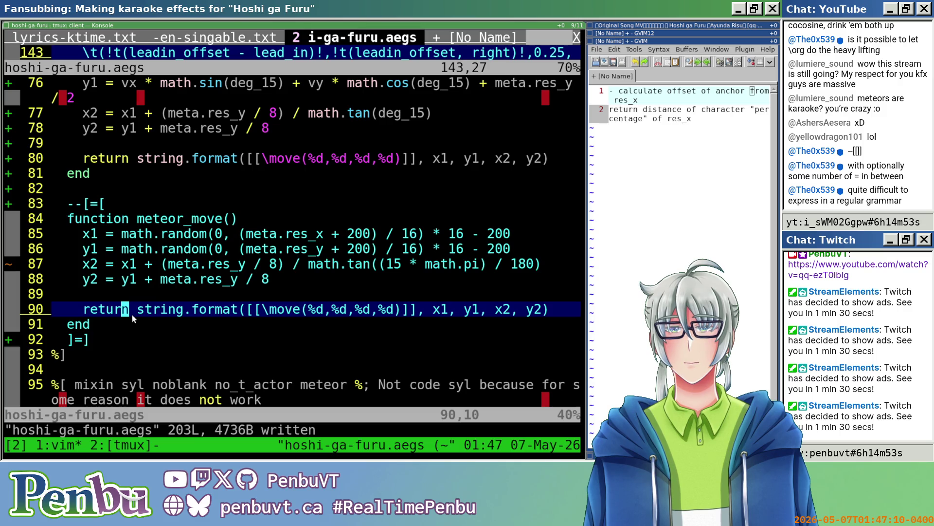
- Cycle the open windows to bring GIMP's hoshi-ga-furu.xcf to the front
key("alt+Tab")
key("alt+Tab")
key("alt+Tab")
key("alt+Tab")
key("alt+Tab")
key("alt+Tab")
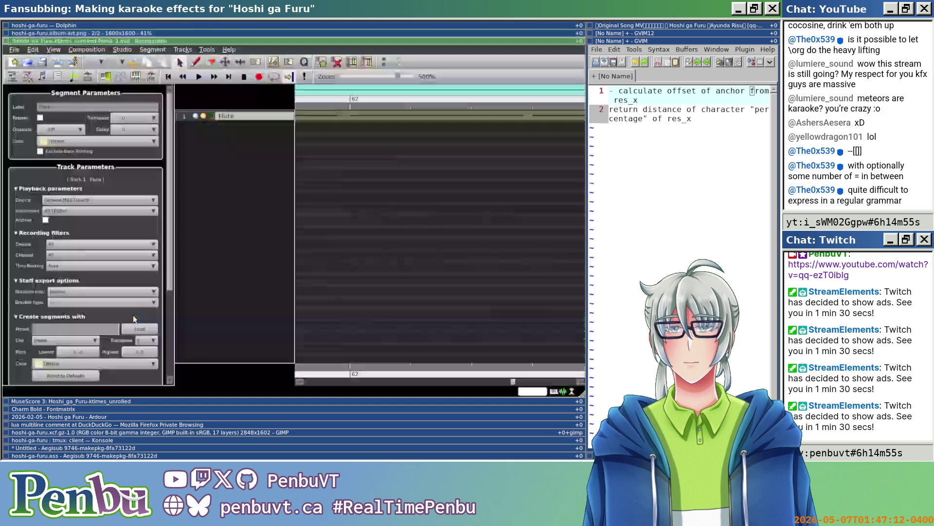
key("alt+Tab")
key("alt+Tab")
key("alt+Tab")
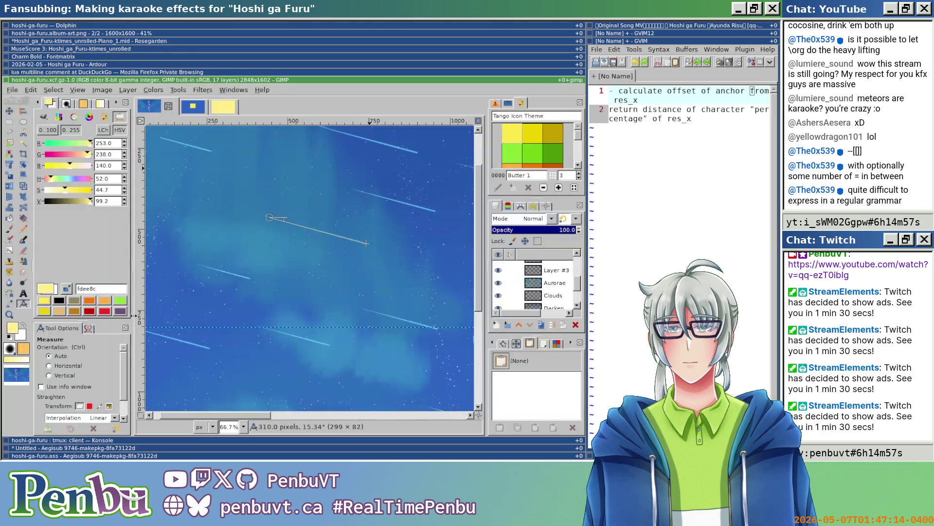
key("alt+Tab")
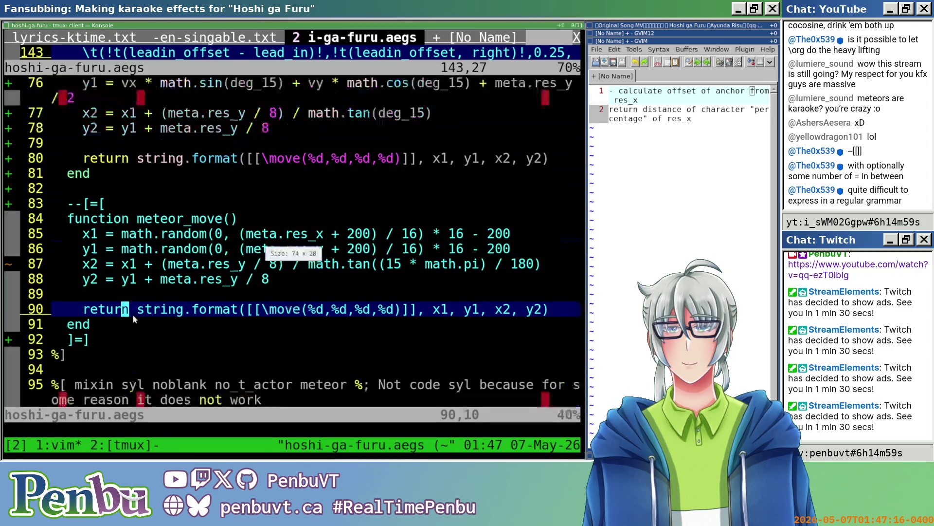
- Copy the commented meteor_move block (lines 83–92) and cut it from its old position
key("k")
key("k")
key("k")
key("shift+v")
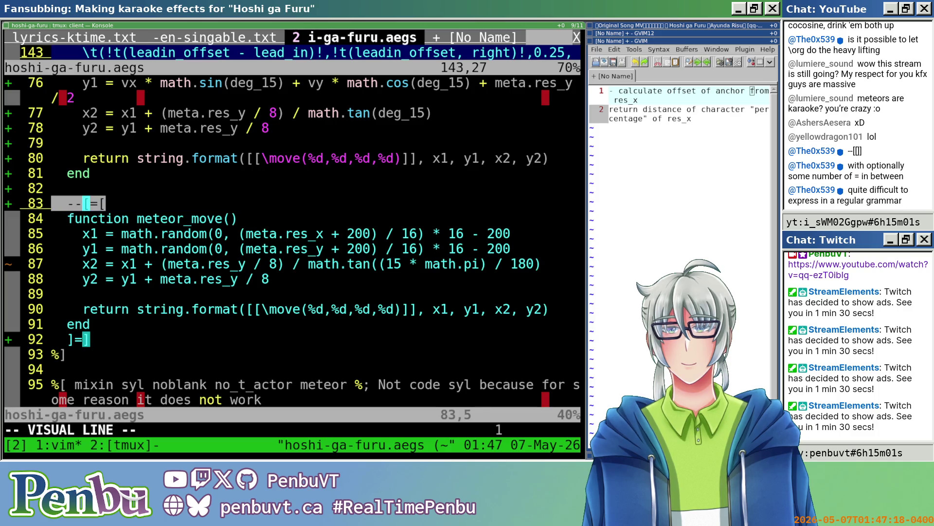
key("j")
key("j")
key("j")
key("y")
key("k")
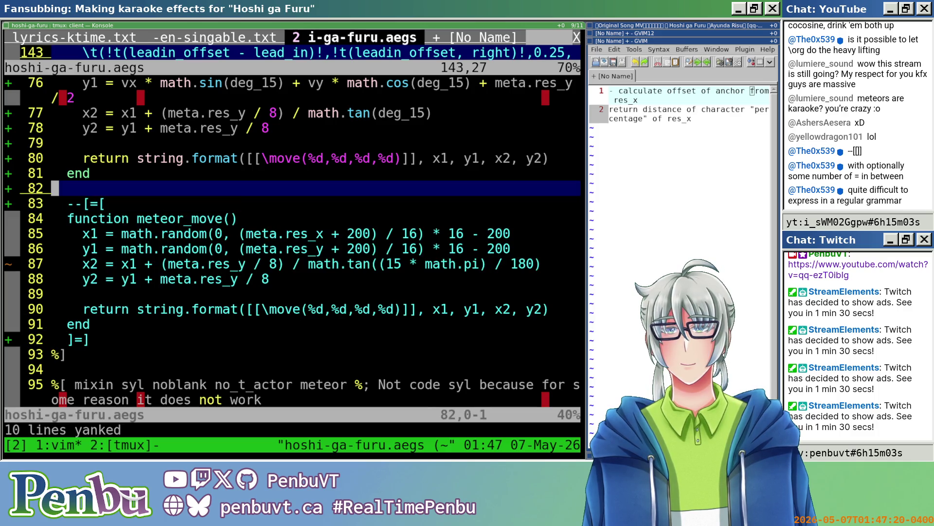
key("j")
key("shift+v")
key("%")
key("d")
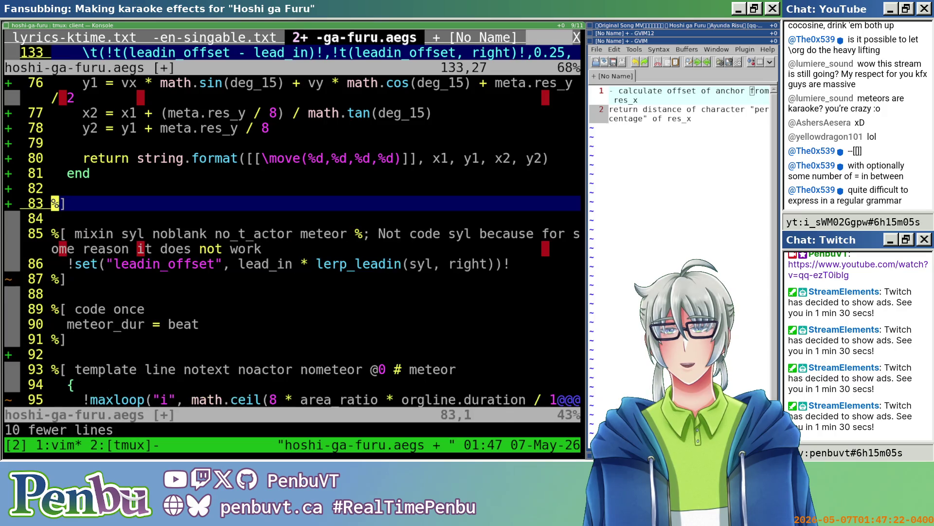
- Paste the block below code once line 62 and add a blank line after line 72
scroll(100, 292, "up", 8)
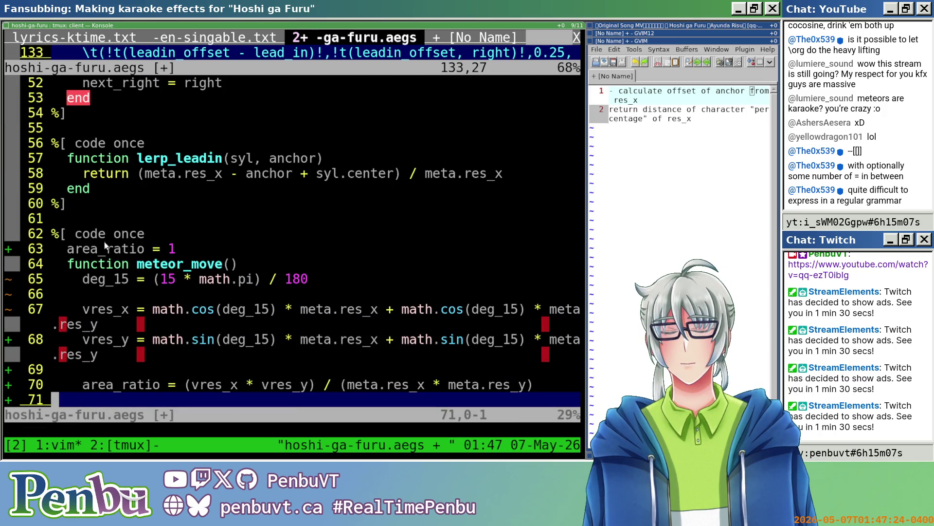
left_click(105, 242)
key("p")
left_click(111, 381)
key("o")
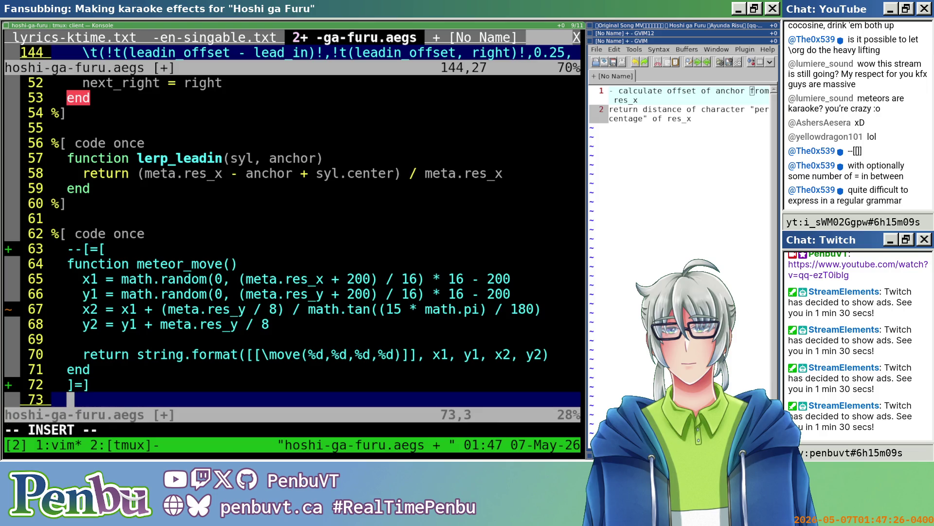
key("Escape")
- Save hoshi-ga-furu.aegs with :w and switch to Aegisub
scroll(107, 369, "down", 8)
scroll(104, 355, "down", 2)
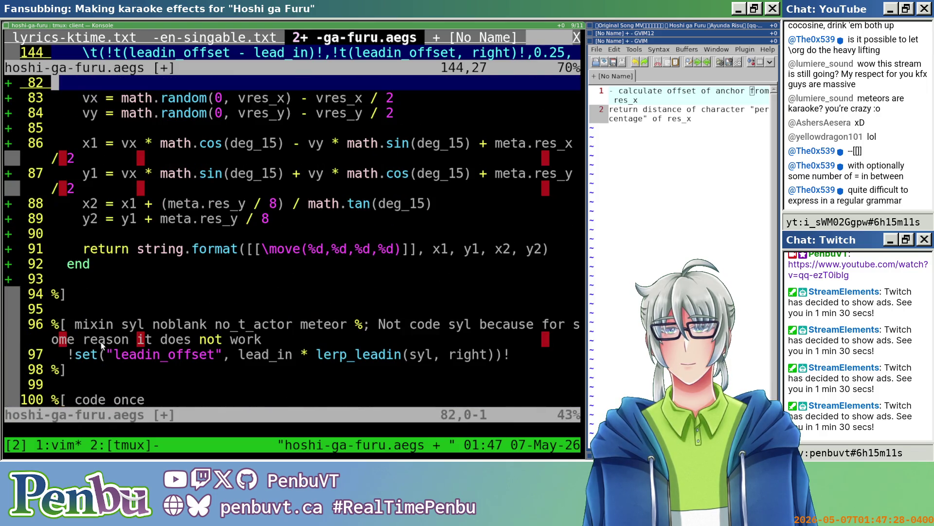
left_click(85, 278)
type(":w")
key("Return")
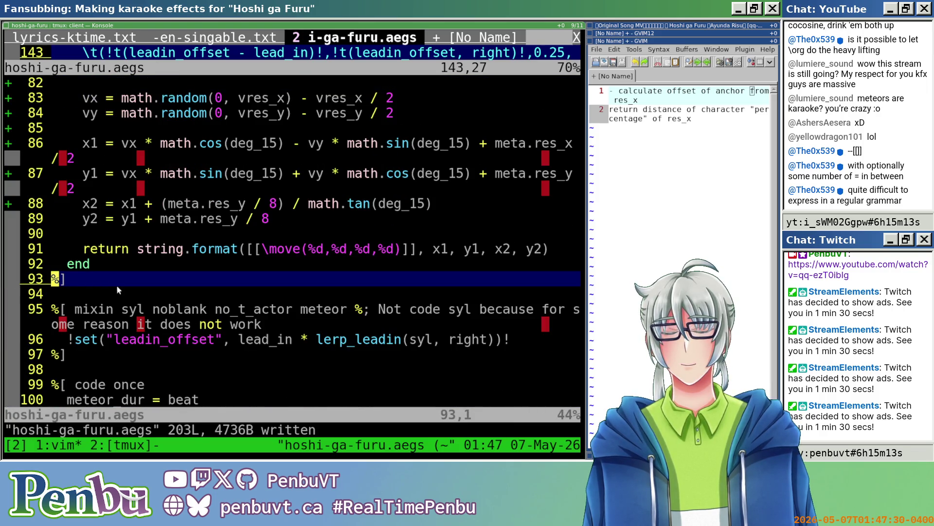
key("alt+Tab")
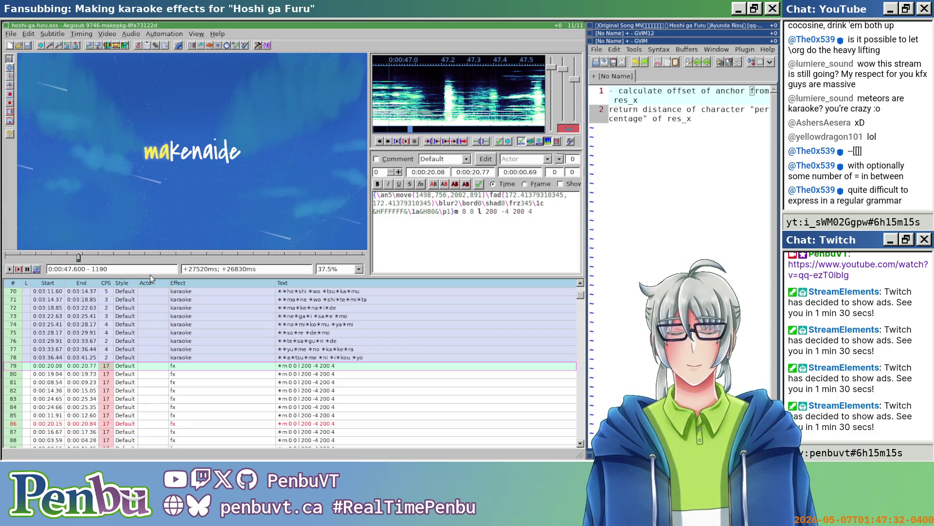
- Save the subtitle file and run the templater to regenerate the fx lines
key("ctrl+r")
key("ctrl+s")
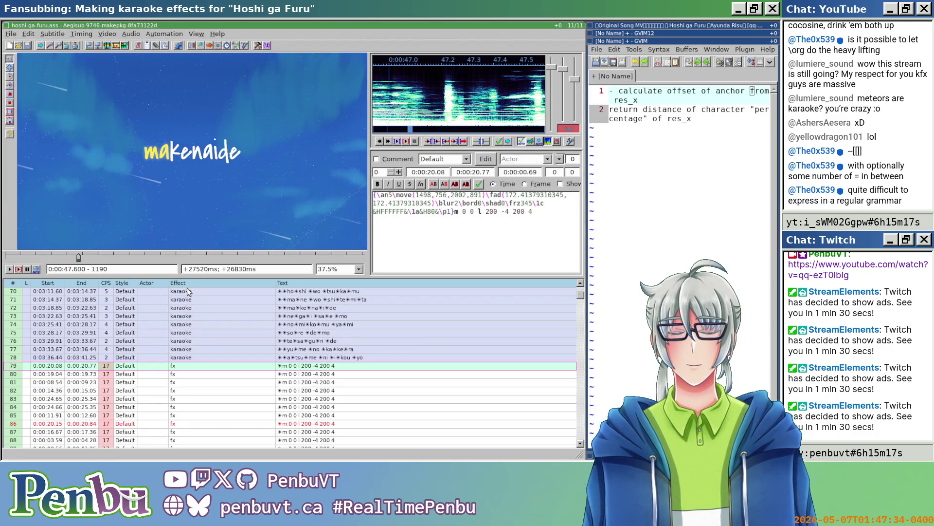
key("ctrl+r")
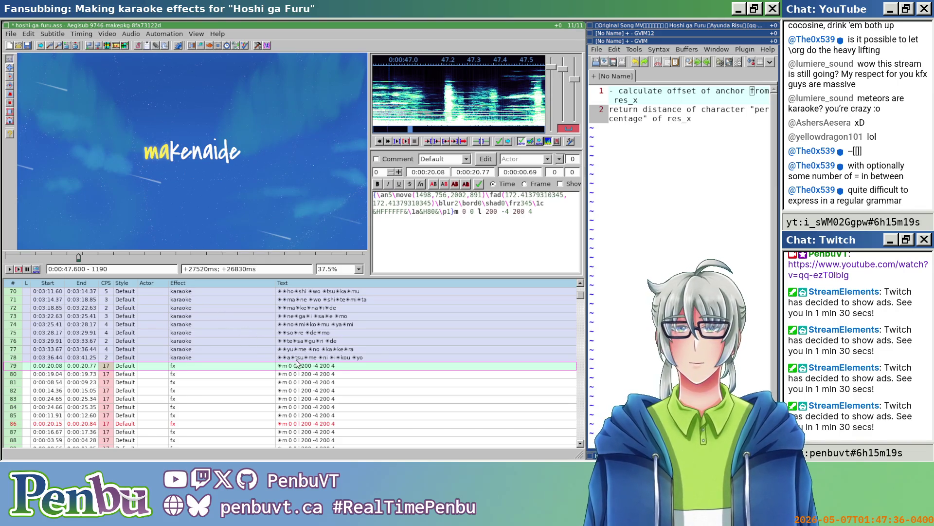
- Play line 79 to preview the meteors, then return to template line math.randomseed(0)
left_click(297, 365)
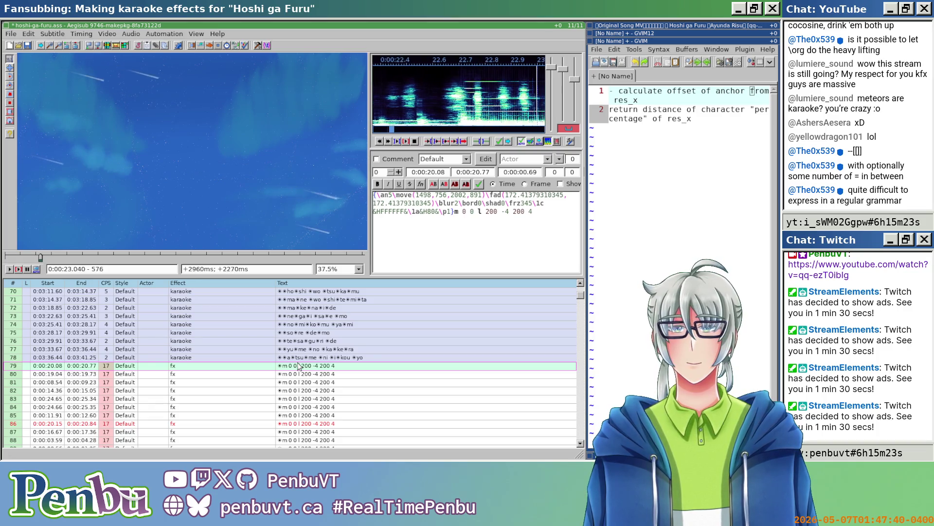
scroll(299, 366, "down", 20)
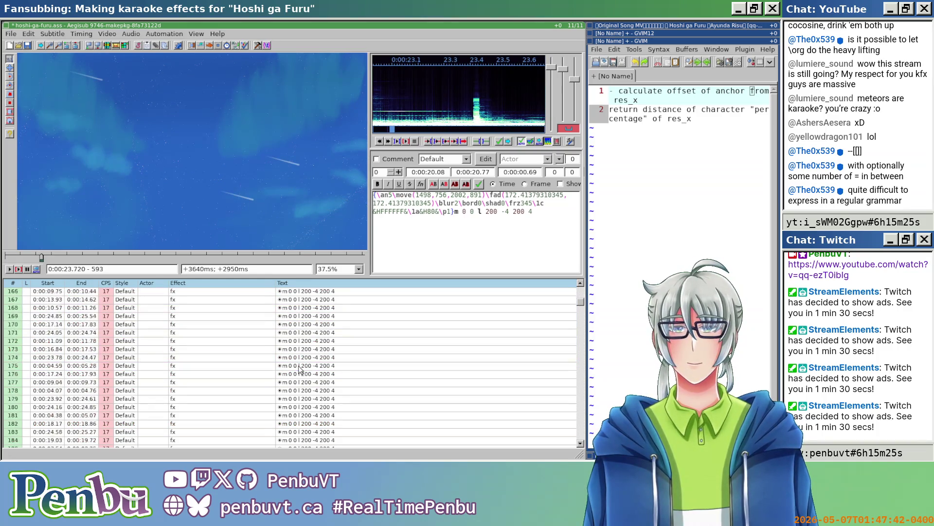
key("ctrl+z")
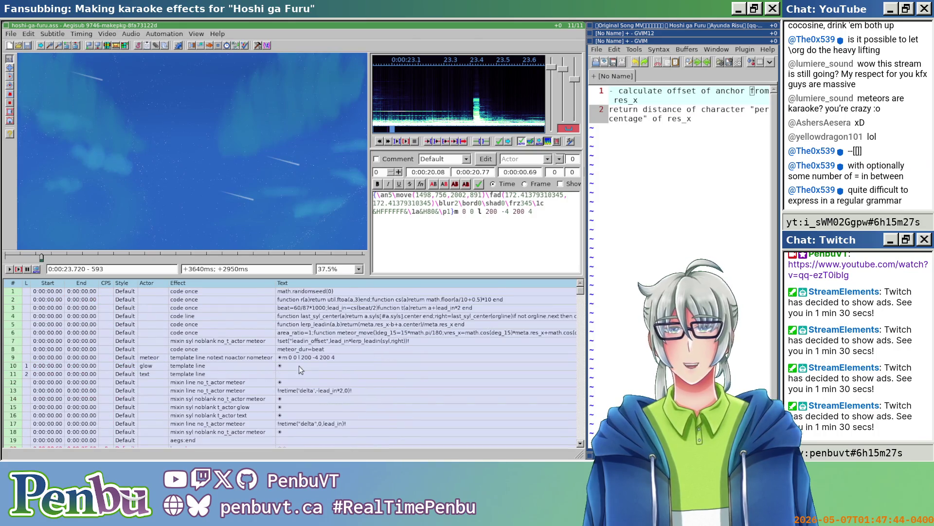
left_click(304, 291)
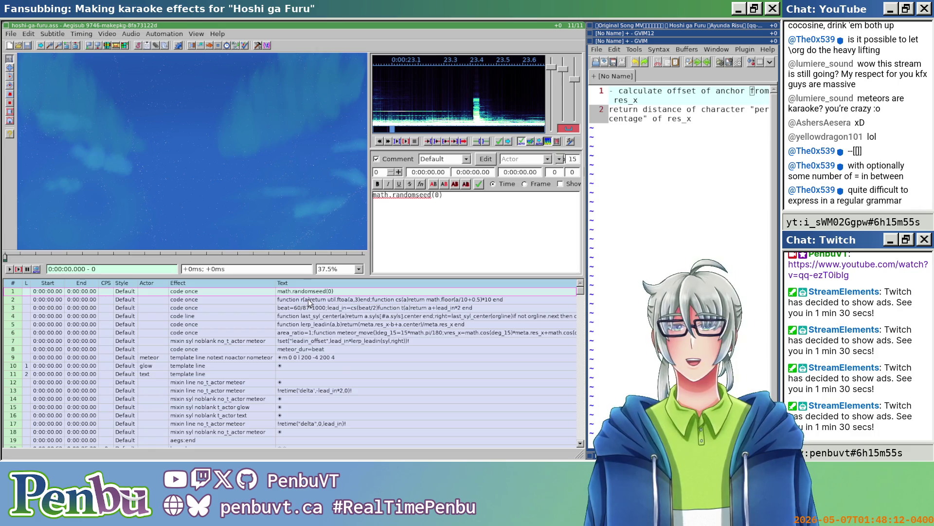
key("ctrl+p")
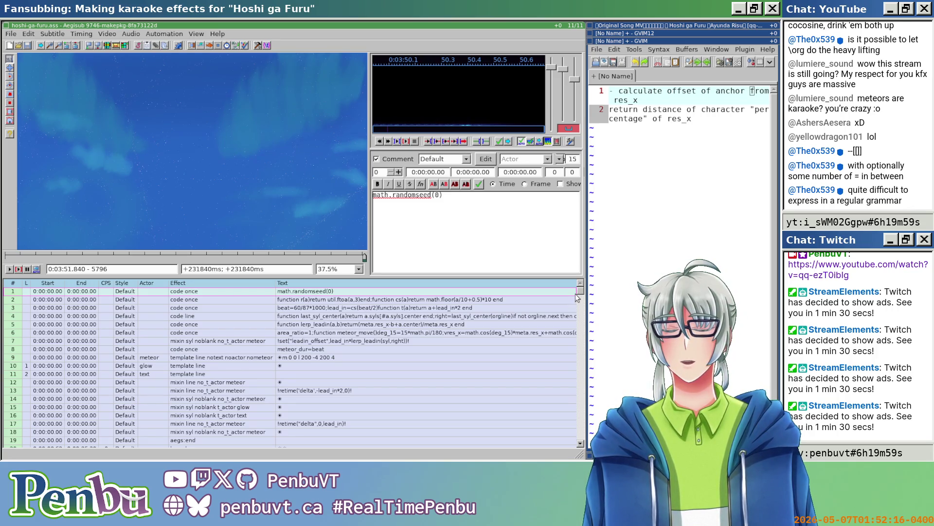
left_click_drag(577, 294, 579, 295)
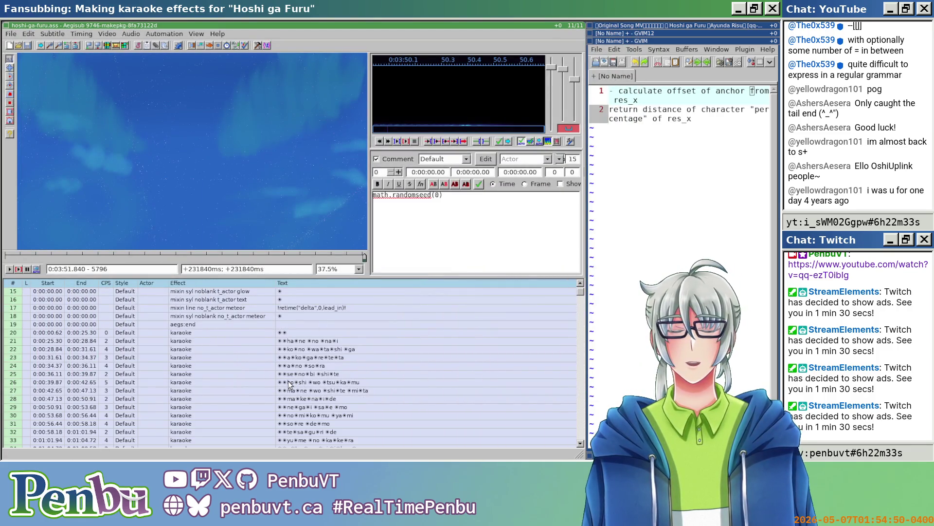
- Switch from Aegisub to the maximized MuseScore 3 Hoshi ga Furu score via the window list
key("super+s")
key("super+Tab")
key("super+Tab")
key("super+Tab")
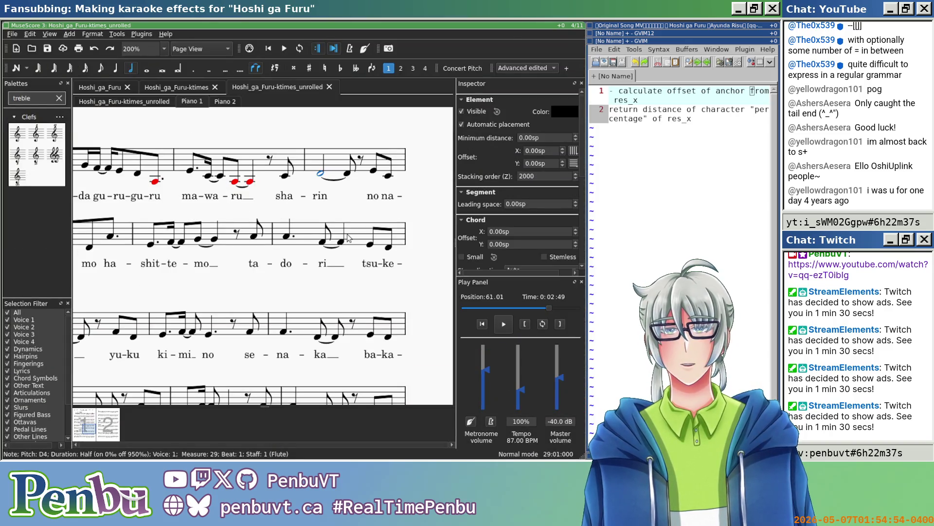
- Scroll the score back to measure 25's Verse lyrics, stack the windows, and focus Aegisub
left_click_drag(199, 285, 402, 273)
scroll(341, 273, "left", 3)
scroll(341, 272, "up", 1)
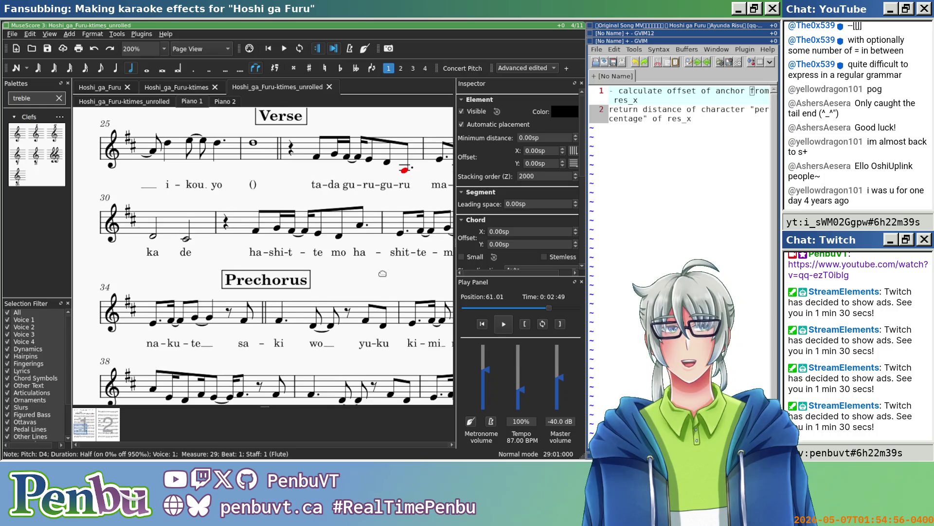
key("super+s")
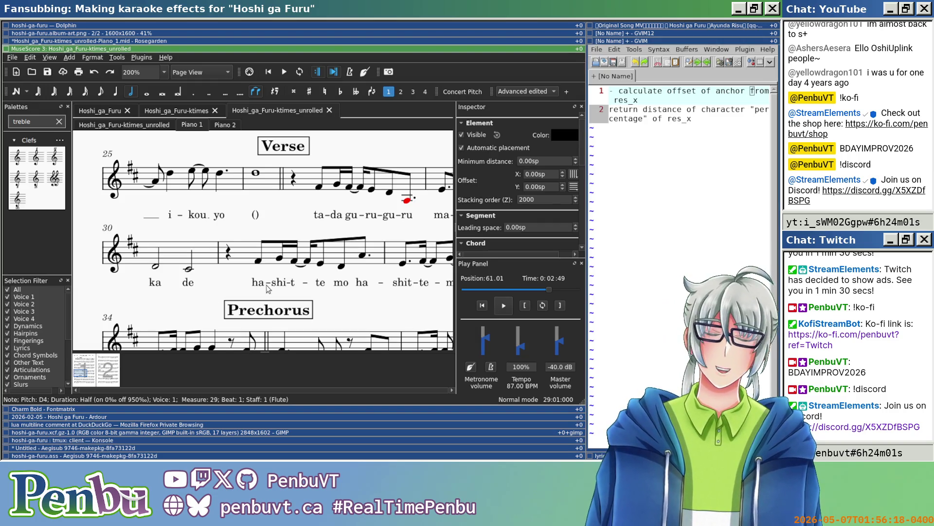
key("super+Down")
key("super+Down")
key("super+Down")
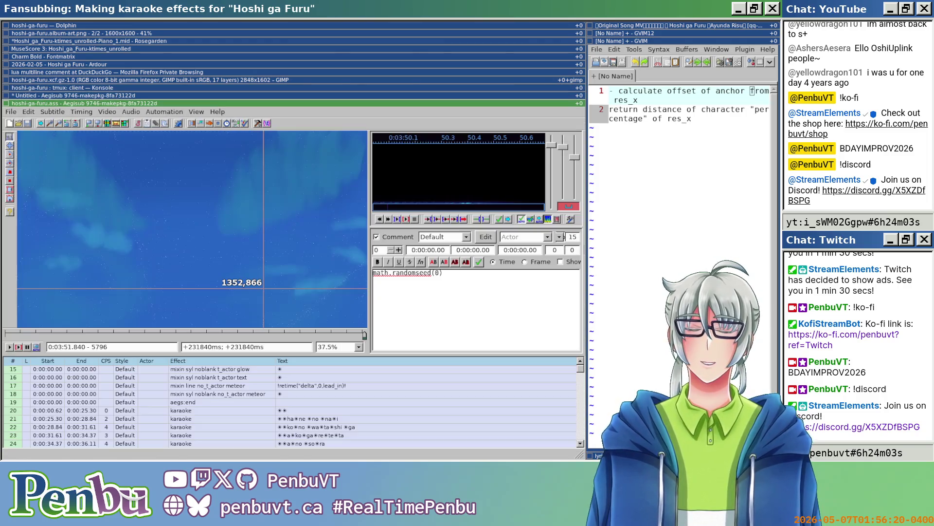
- Maximize Aegisub, then switch to the vim session in Konsole
key("super+m")
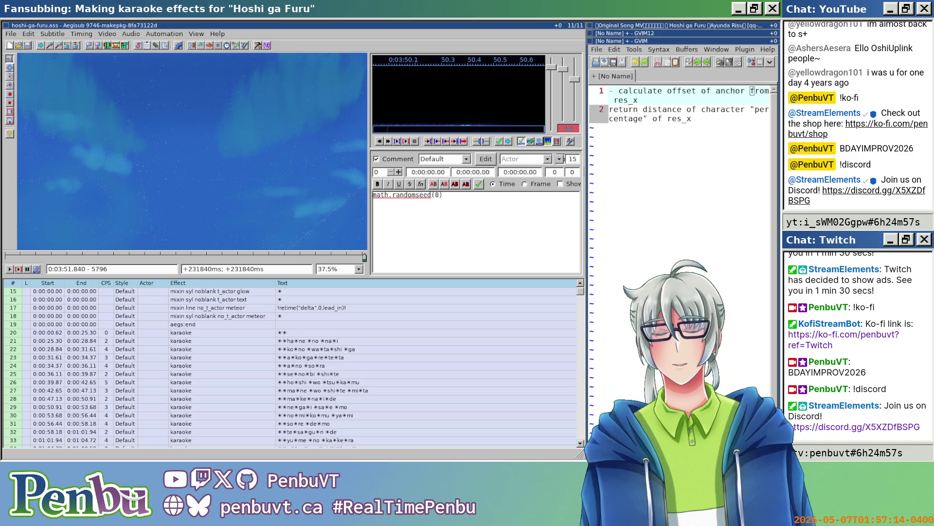
key("alt+Tab")
key("alt+Tab")
key("alt+Tab")
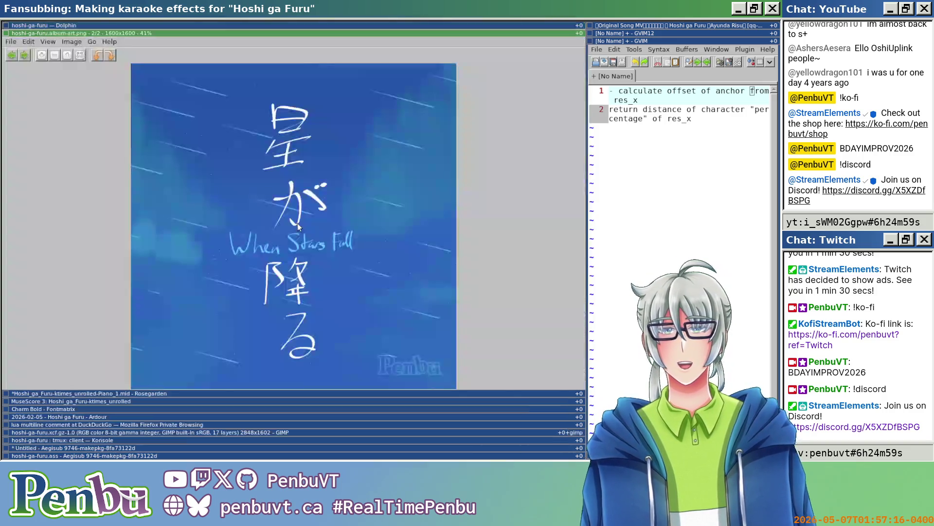
key("alt+Tab")
key("alt+Tab")
key("alt+Tab")
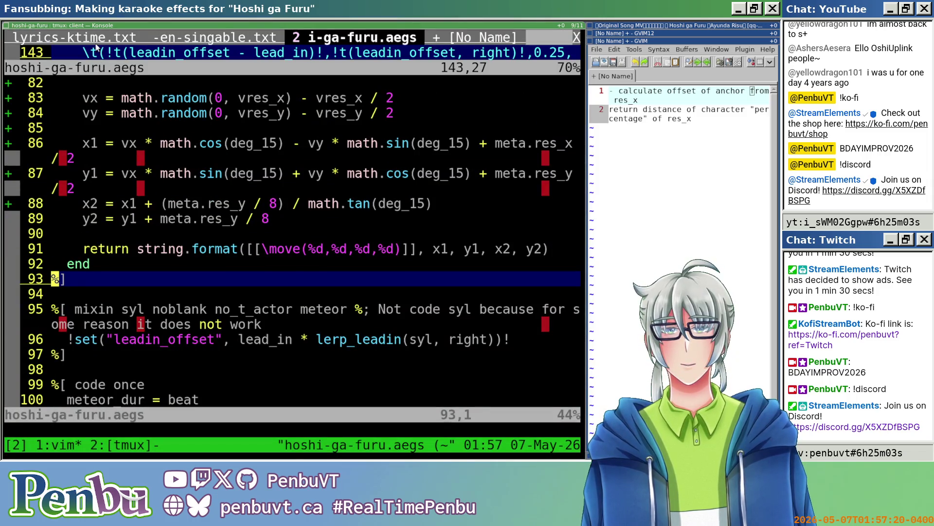
- Review the English lyrics in lyrics-en-singable.txt, then return to Aegisub
left_click(102, 41)
left_click(181, 43)
scroll(193, 135, "down", 11)
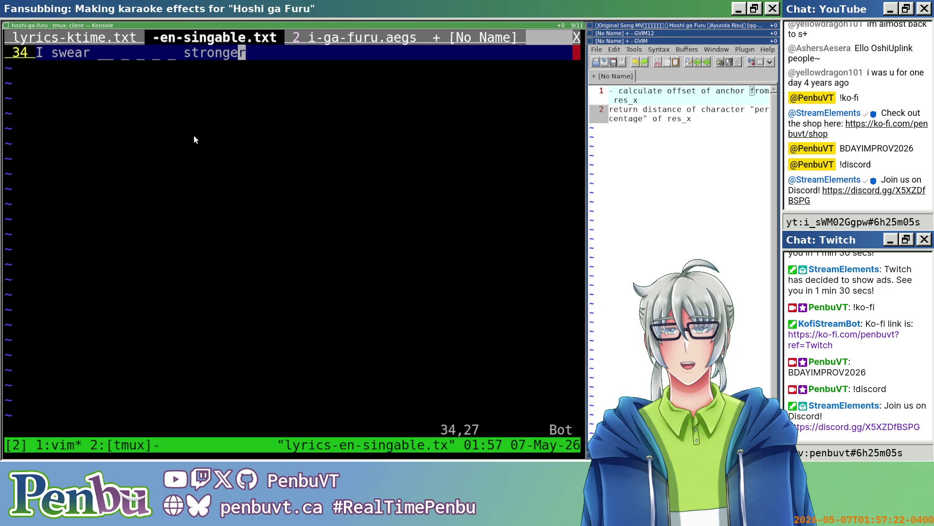
scroll(182, 130, "up", 11)
scroll(107, 113, "down", 3)
scroll(107, 113, "up", 3)
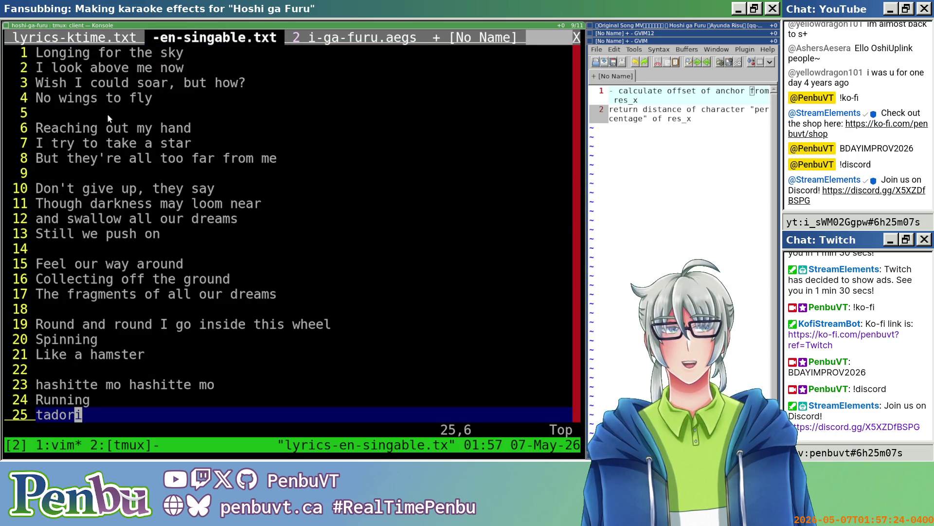
key("alt+Tab")
key("alt+Tab")
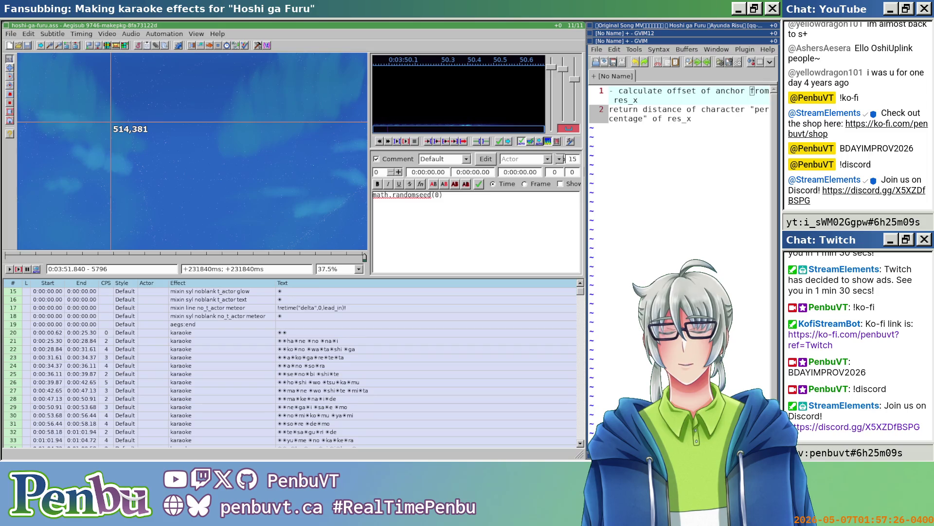